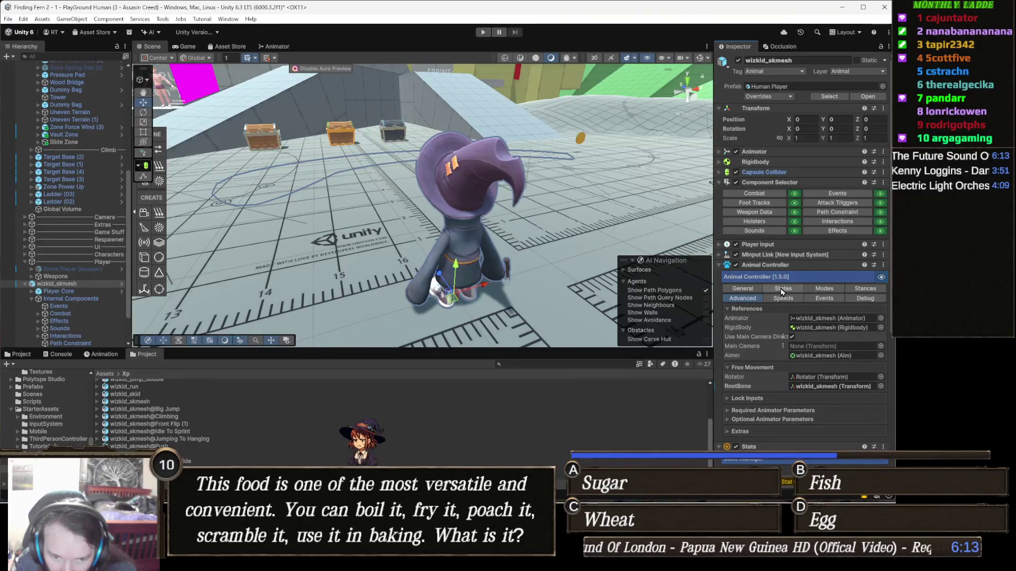
Open the Animal Controller's General tab and look through the Colliders and Movement settings, including Use Camera Up.
left_click(756, 291)
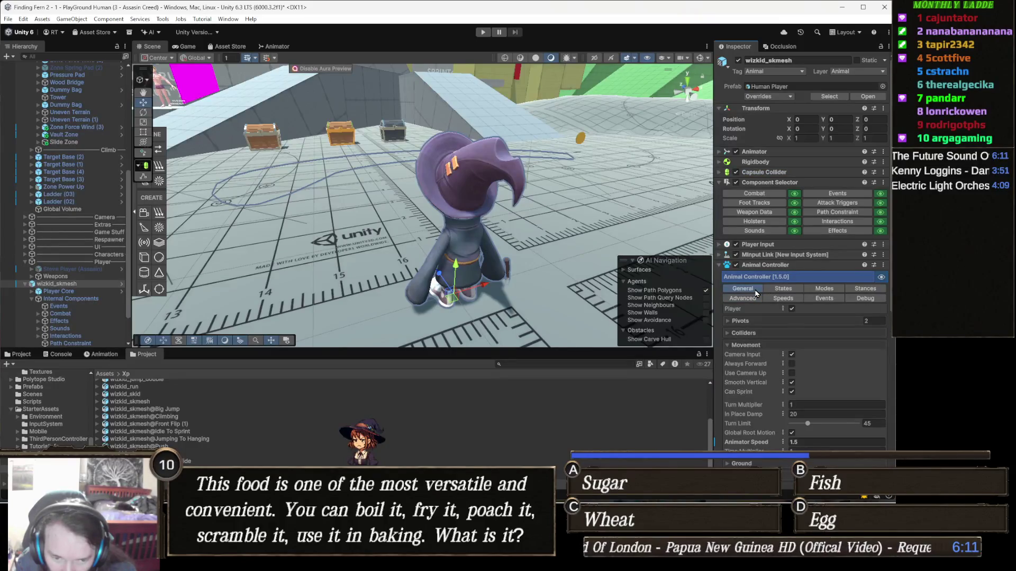
left_click(761, 331)
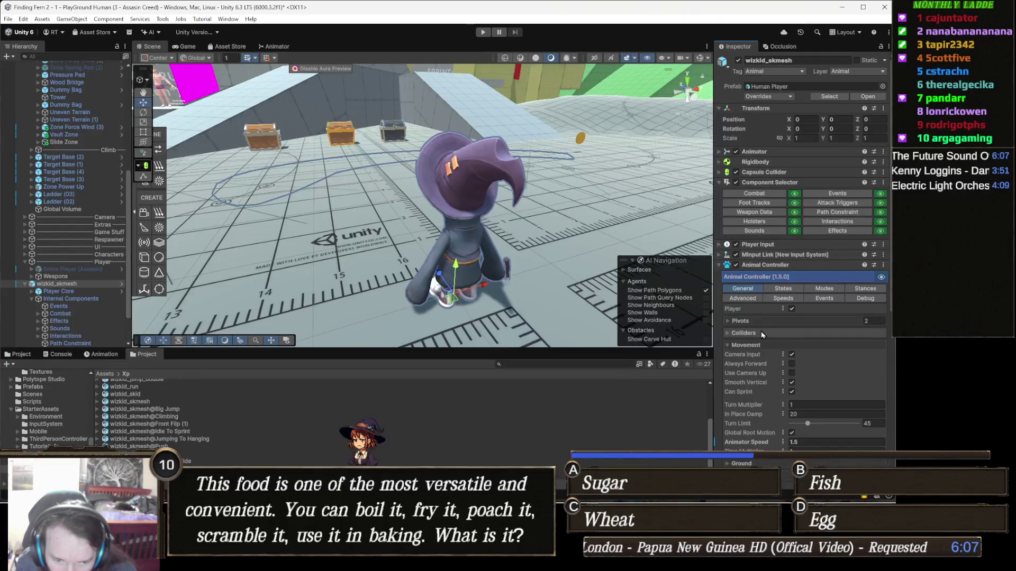
left_click(760, 332)
left_click(760, 346)
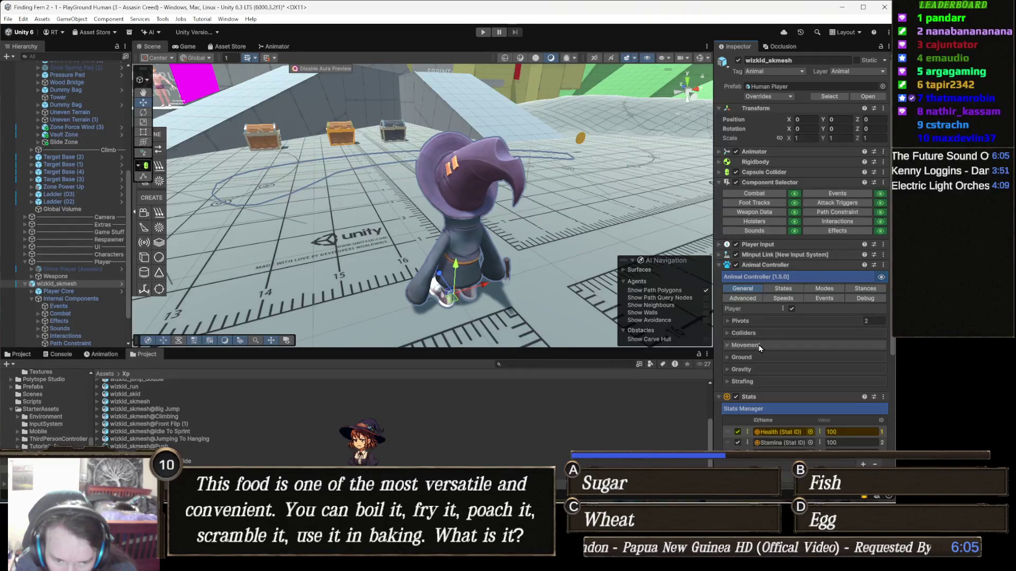
left_click(760, 346)
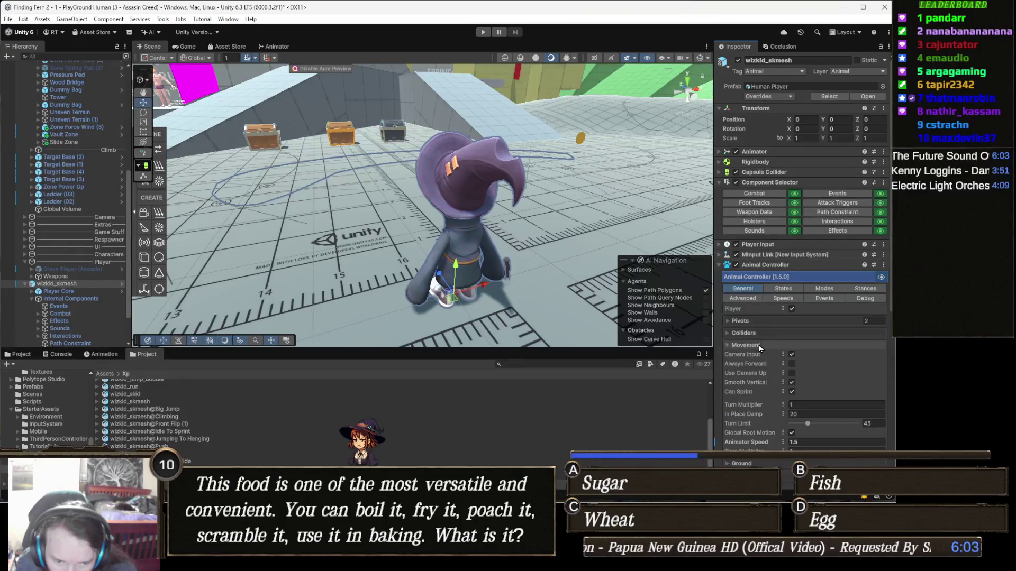
scroll(833, 343, "down", 2)
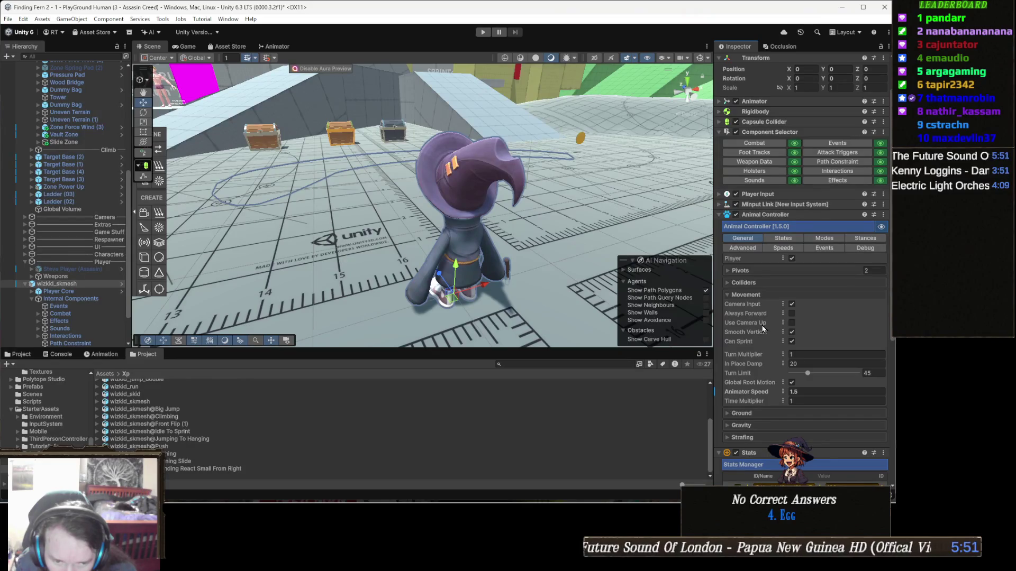
mouse_move(765, 327)
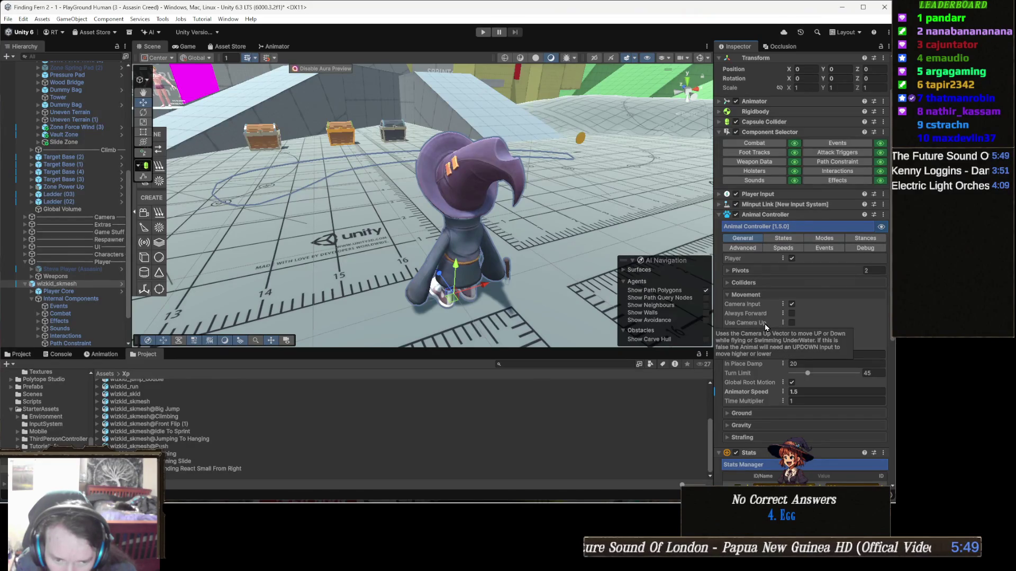
left_click(762, 296)
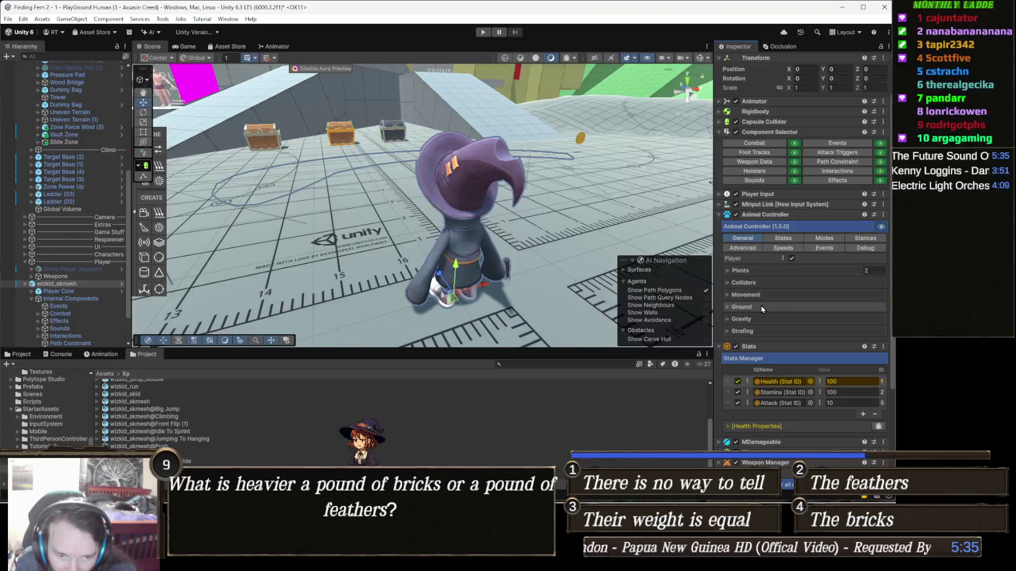
Look through the Ground and Gravity settings, then expand Pivots to show Chest, Water and Height.
left_click(760, 306)
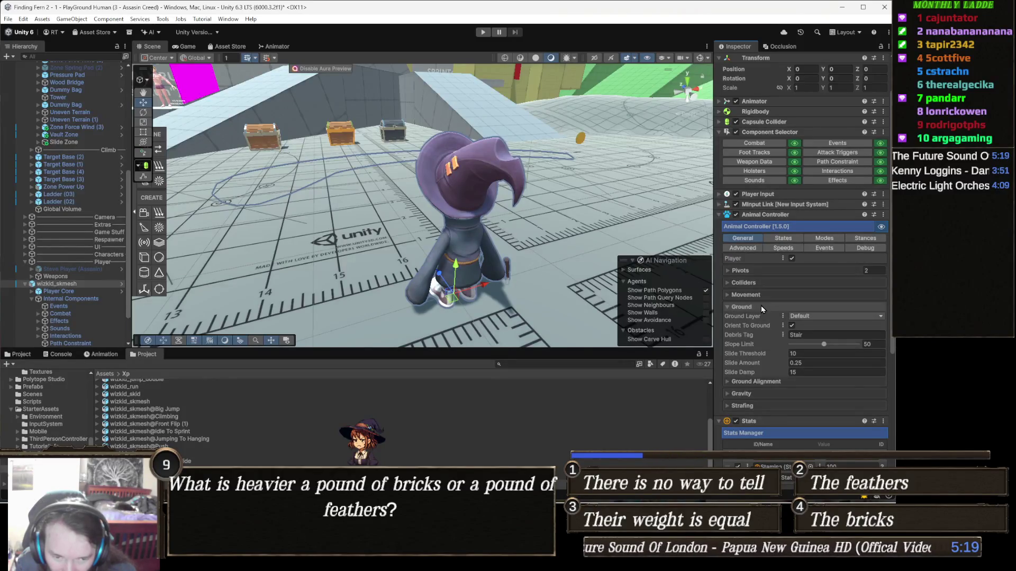
left_click(761, 307)
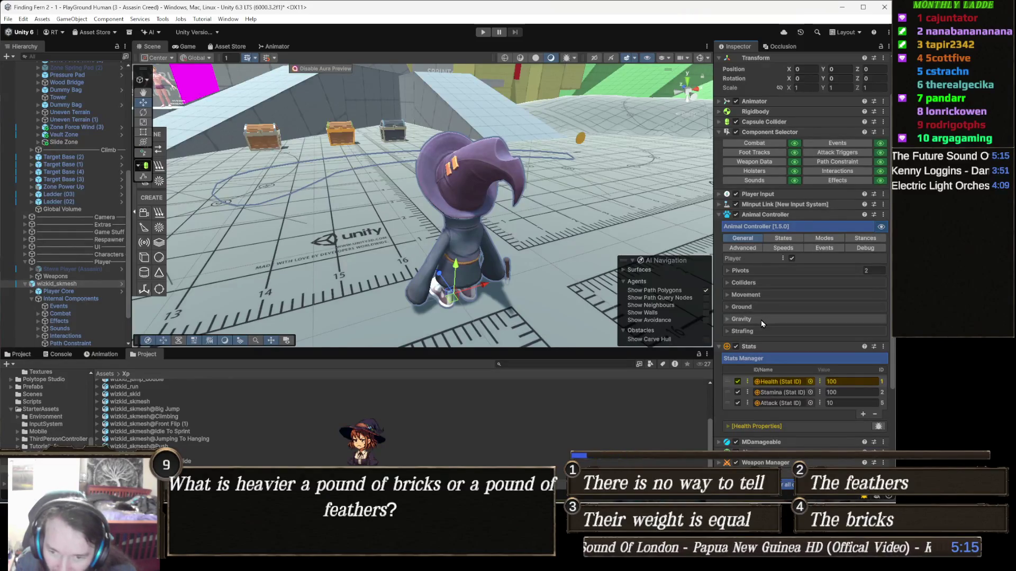
left_click(761, 319)
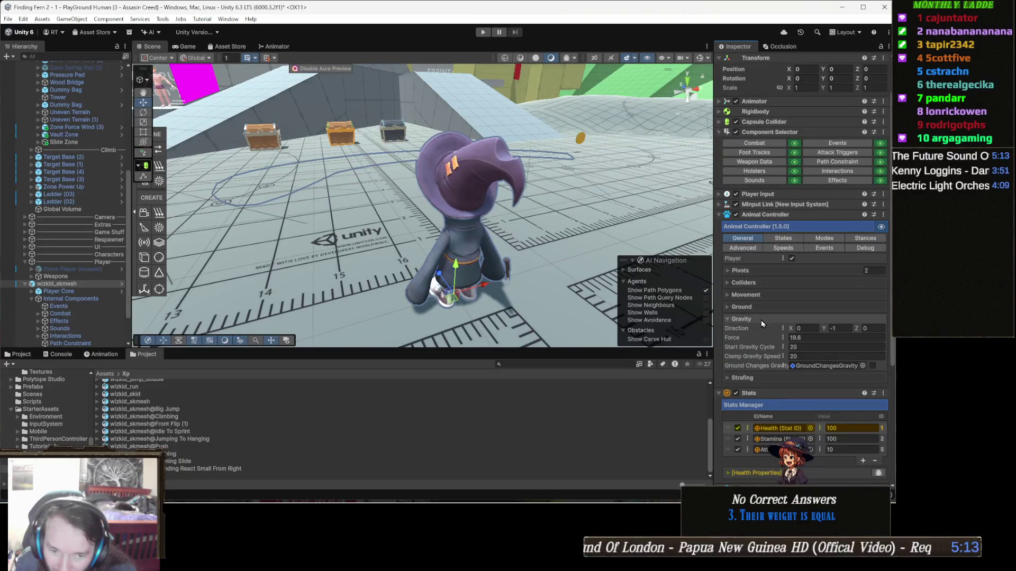
left_click(761, 320)
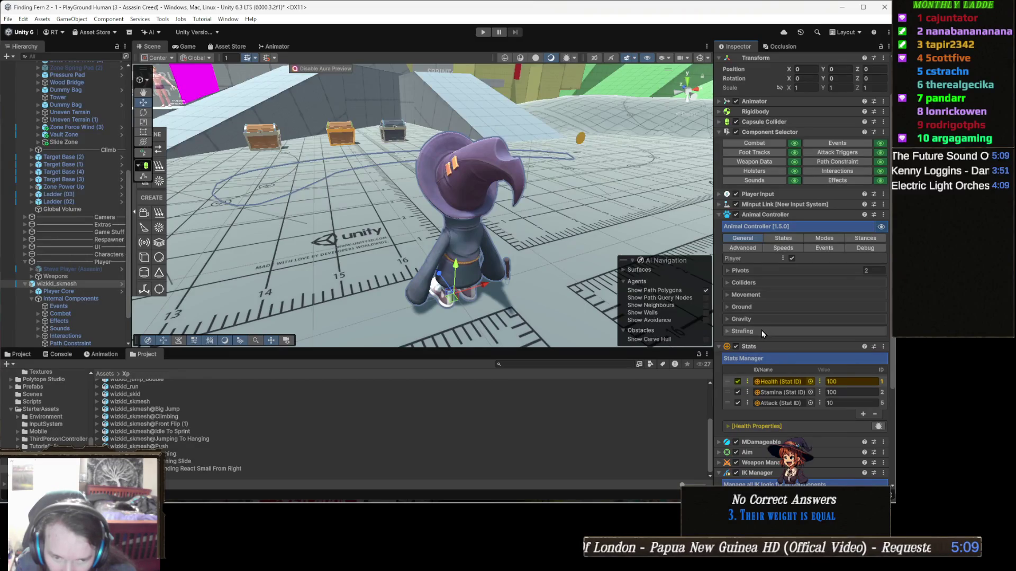
left_click(766, 271)
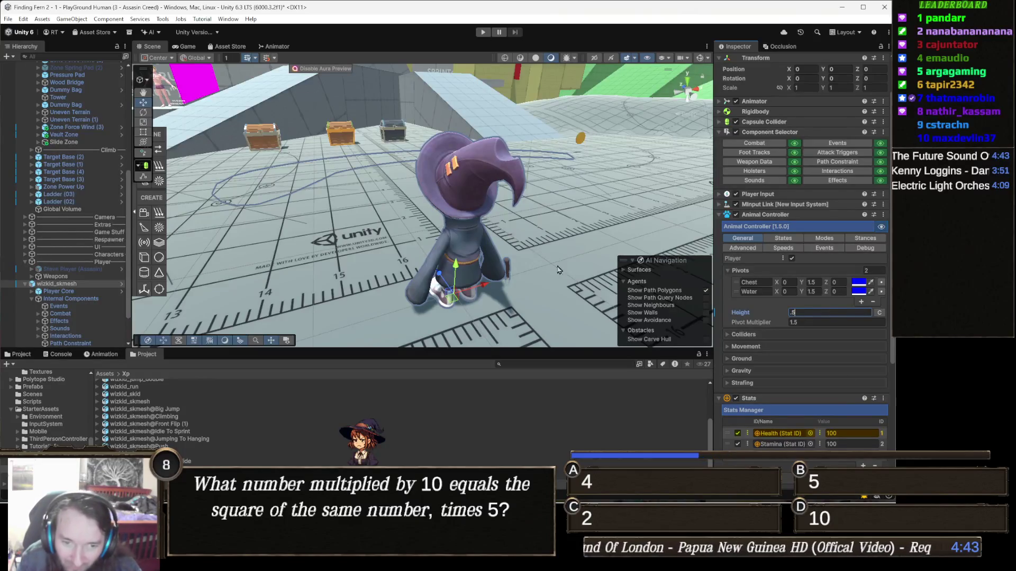
Dismiss the scene context menu and start the game in play mode.
right_click(500, 205)
left_click(506, 112)
left_click(482, 32)
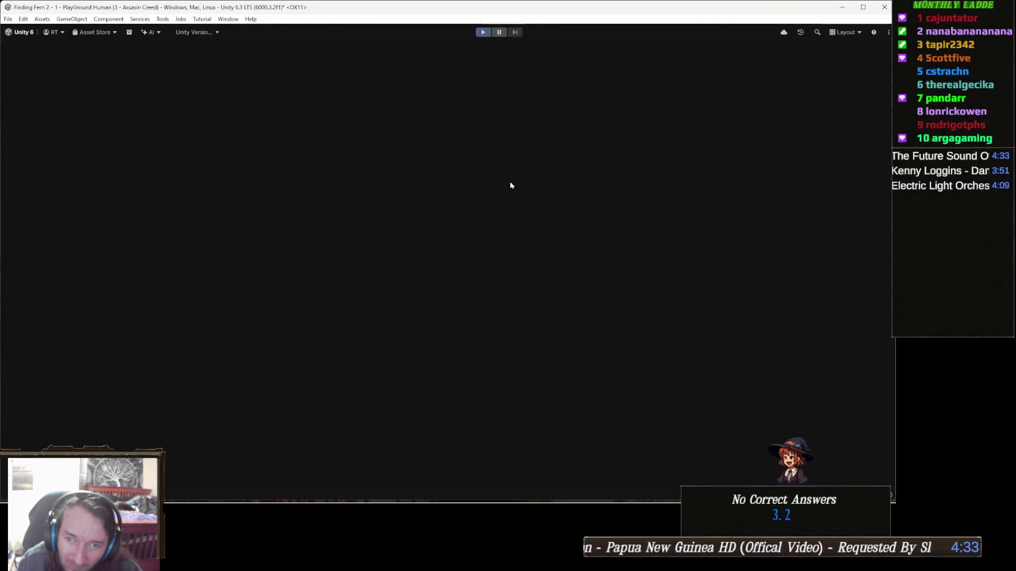
Run the wizard up onto the large block, drop off to the floor, jump, and stop the game.
key("w")
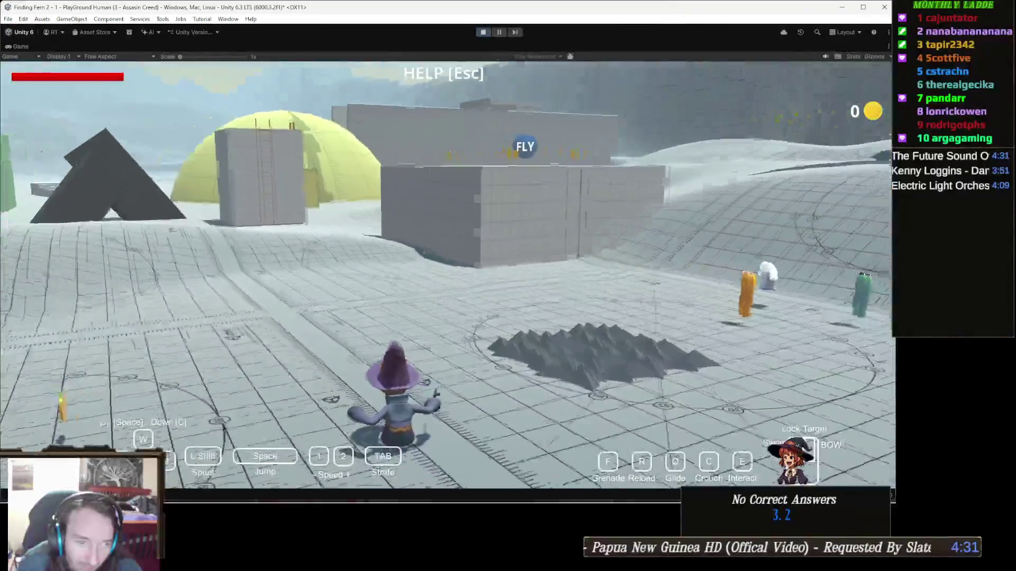
key("w")
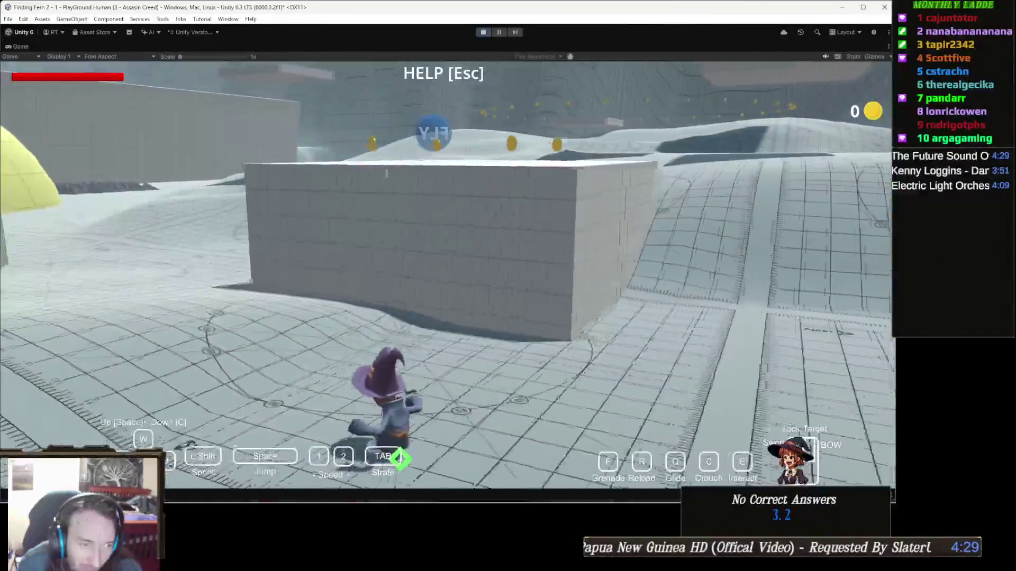
key("space")
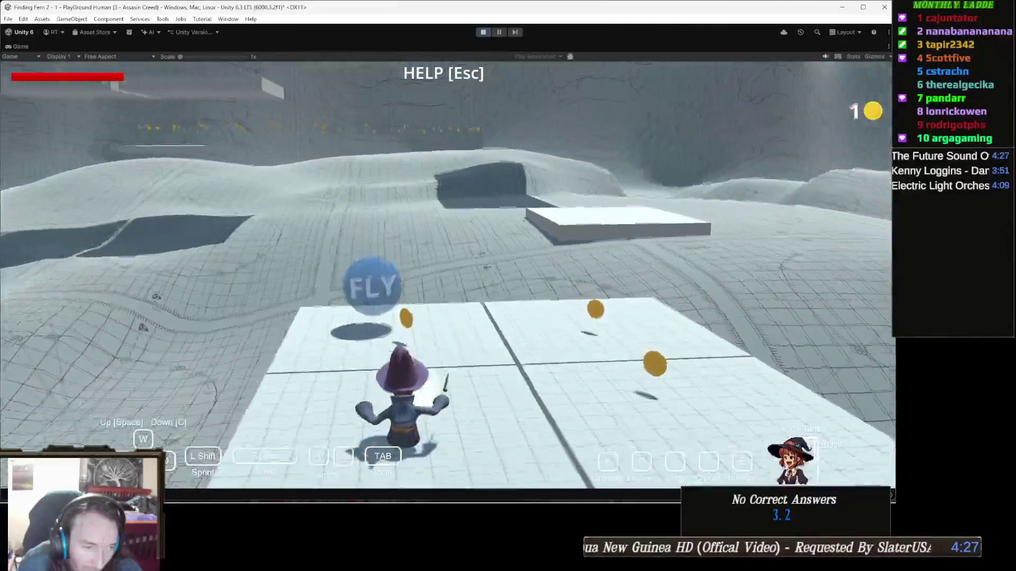
key("w")
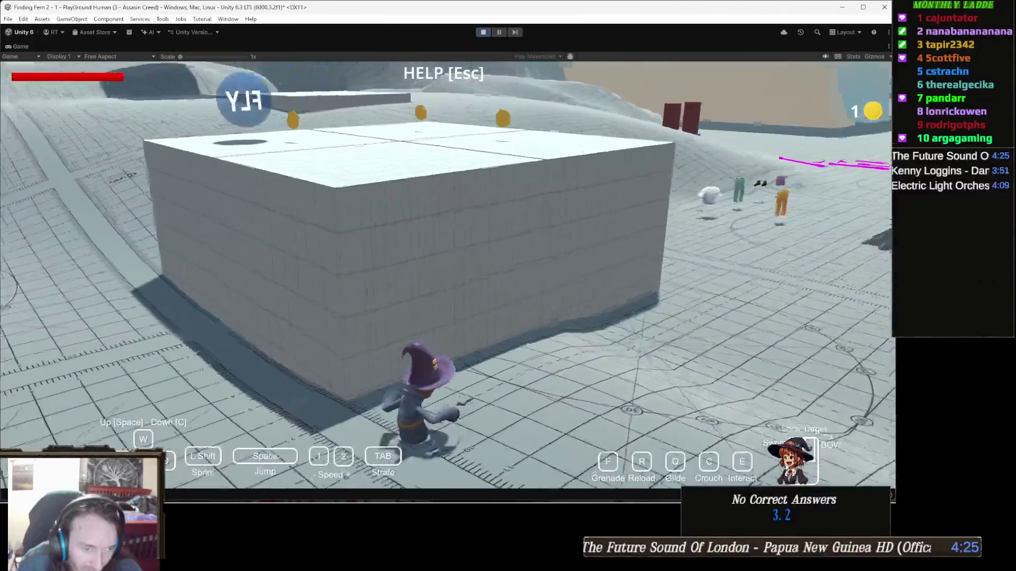
key("w")
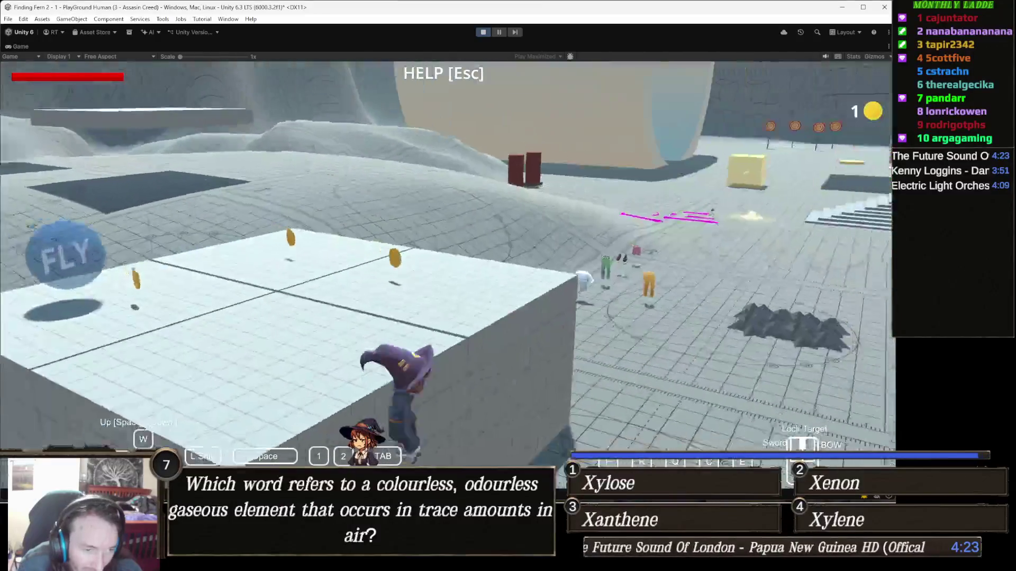
key("space")
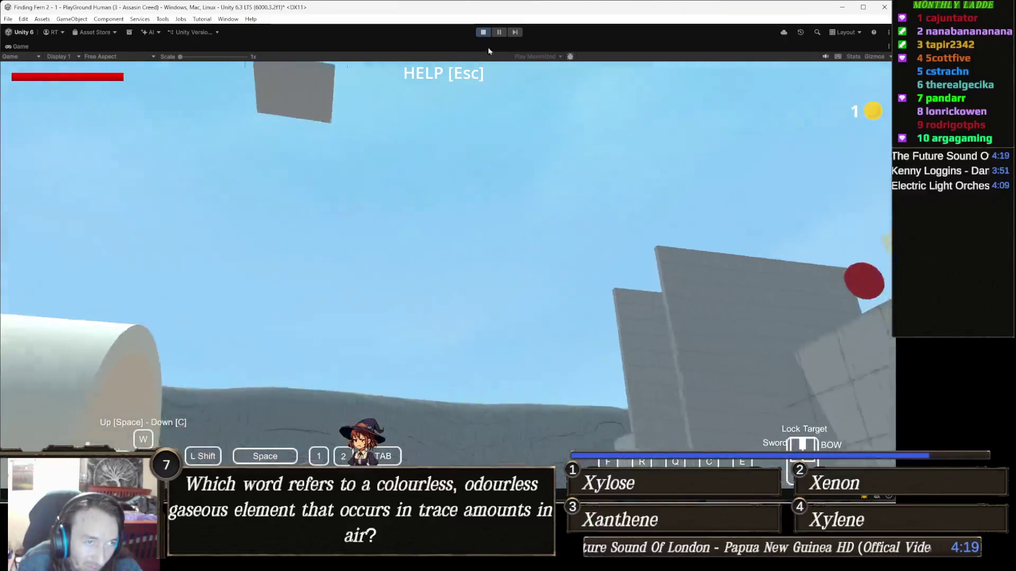
left_click(483, 32)
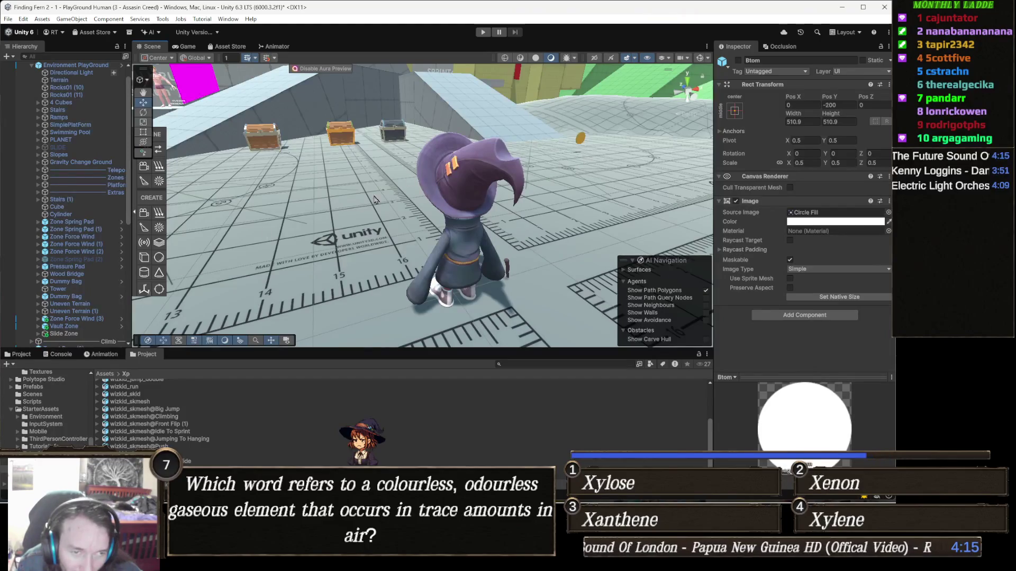
Set wizkid_skmesh's pivot Height to 0.75 and run the game again.
left_click(461, 186)
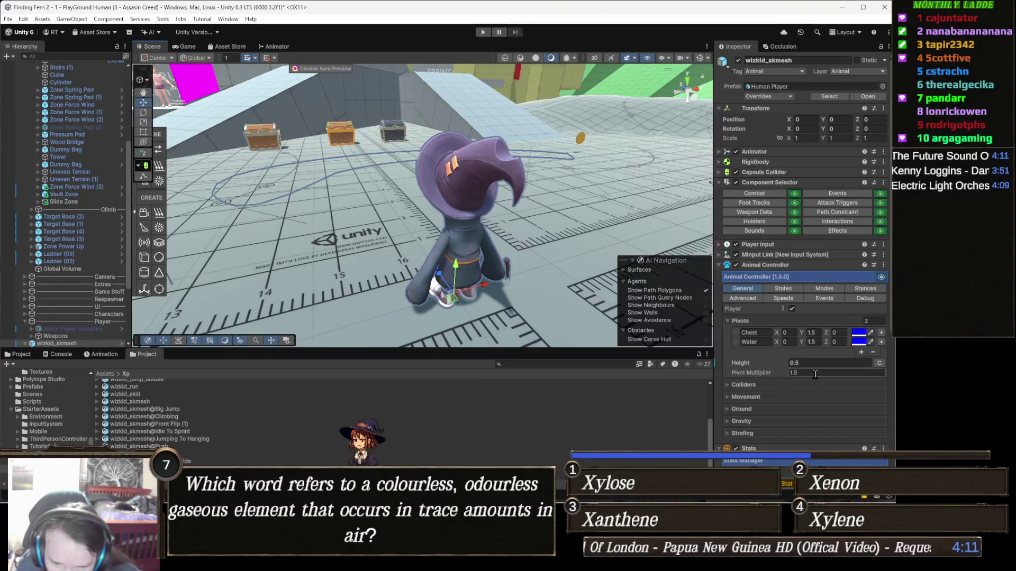
type("75")
key("Return")
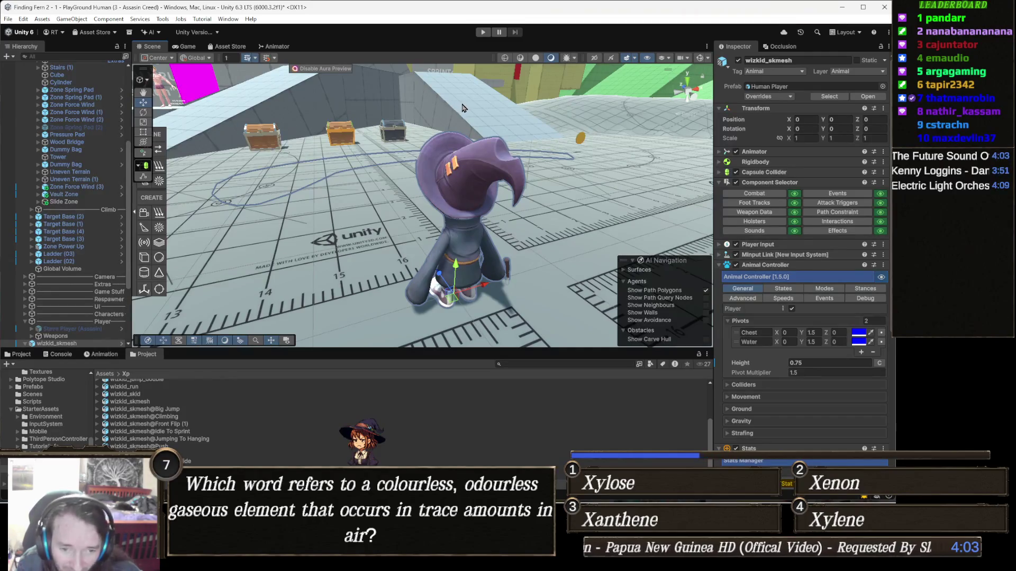
left_click(483, 32)
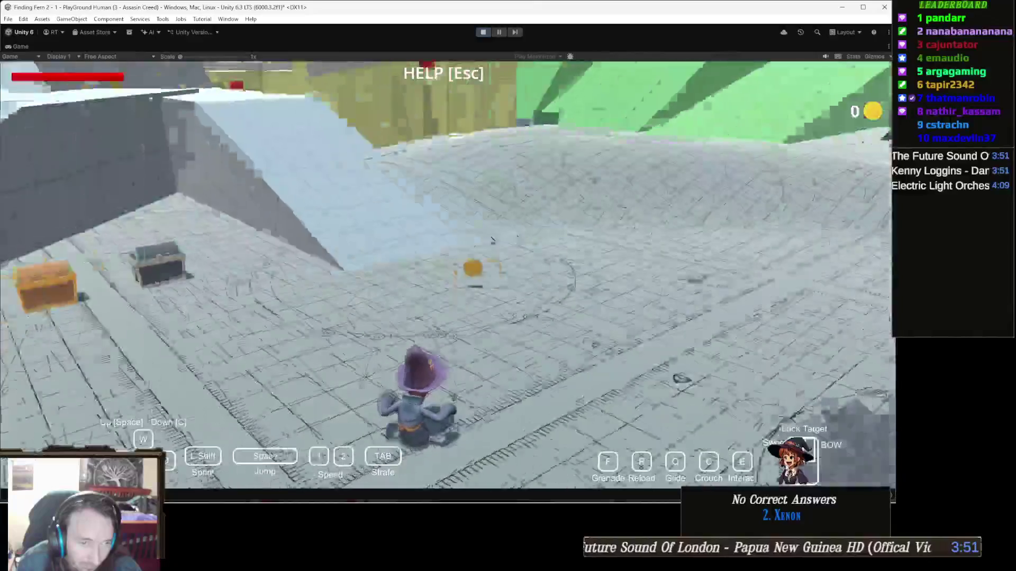
Walk the wizard up the ramp, then stop and change the pivot Height to 1.5 before replaying.
key("w")
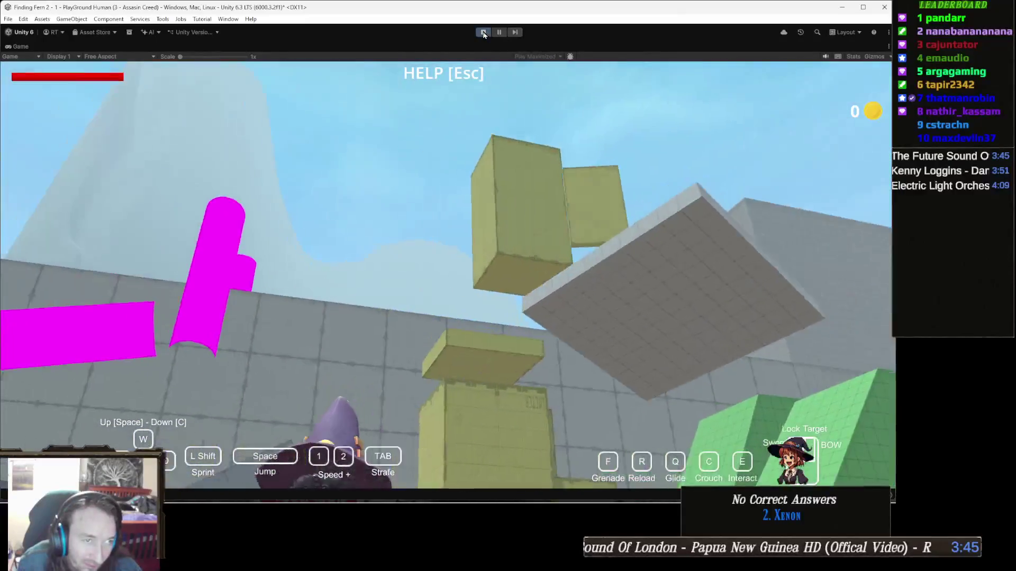
left_click(483, 33)
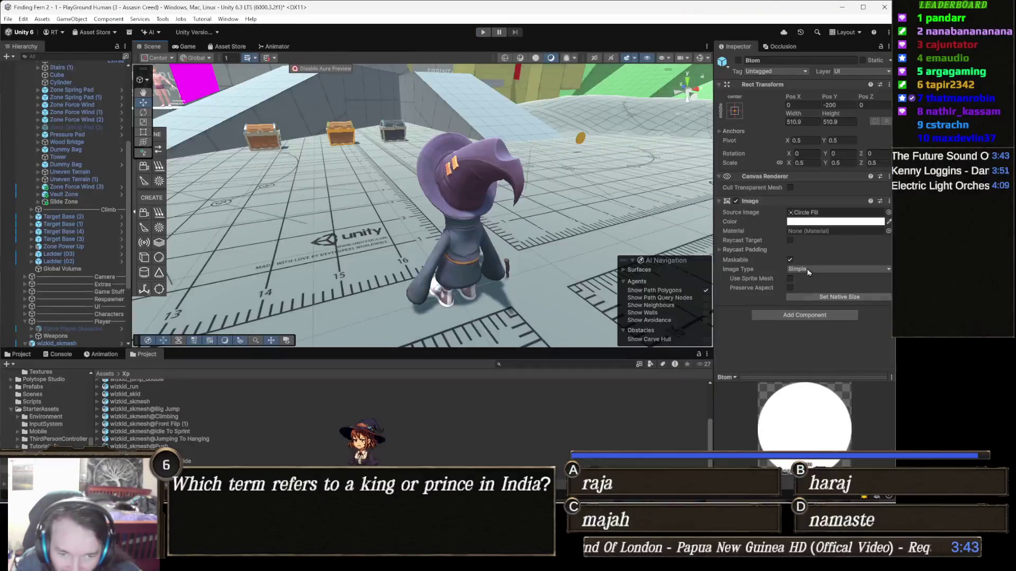
left_click(491, 184)
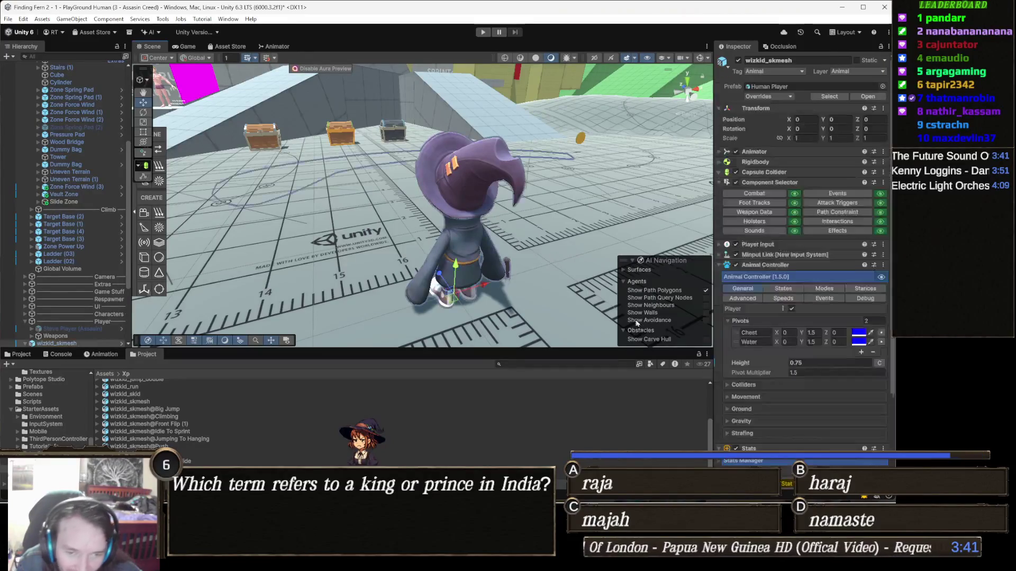
left_click(820, 362)
type("1.5")
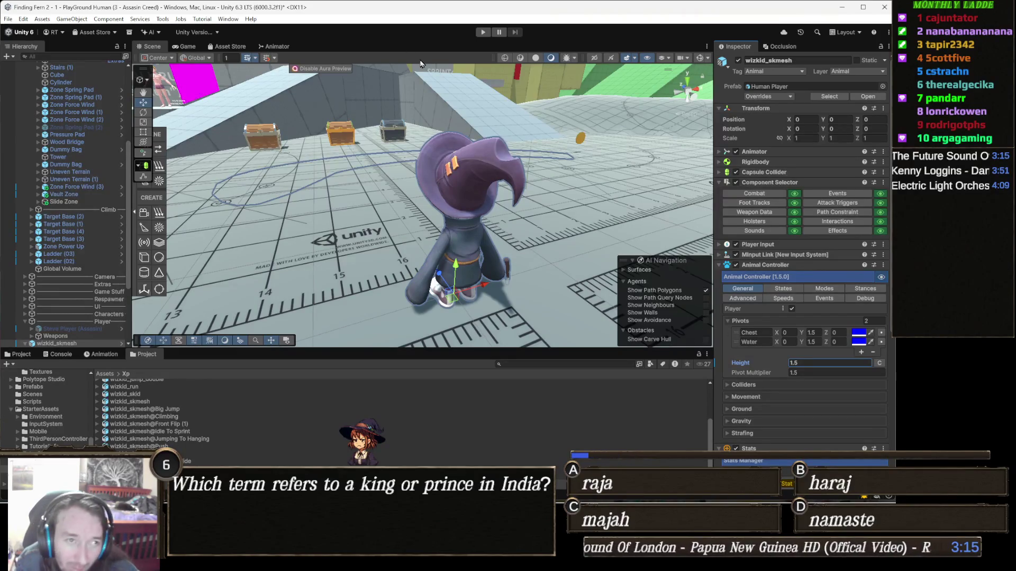
left_click(482, 33)
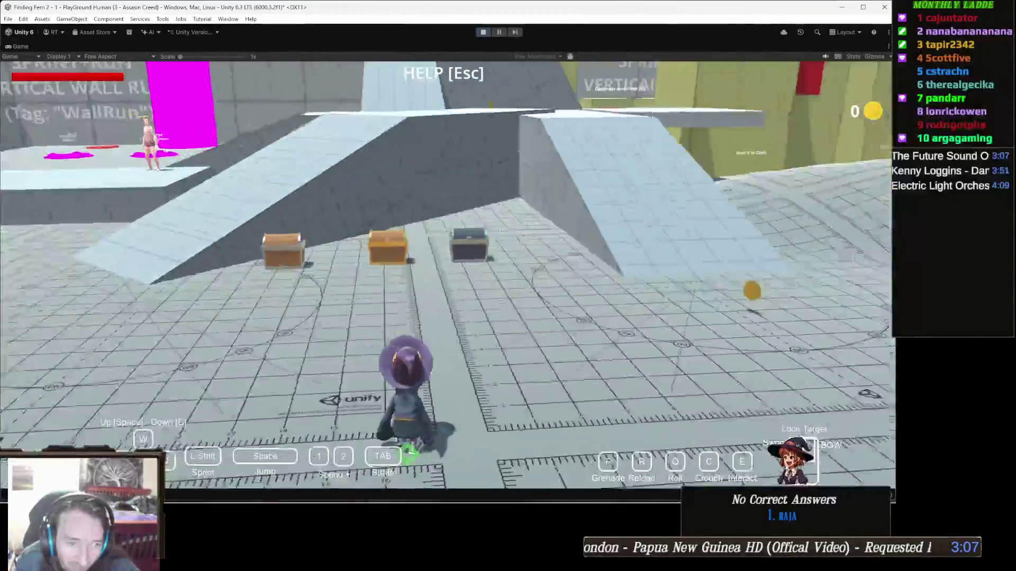
Walk the wizard to the gold and wooden chests and open them to collect the coins.
key("w")
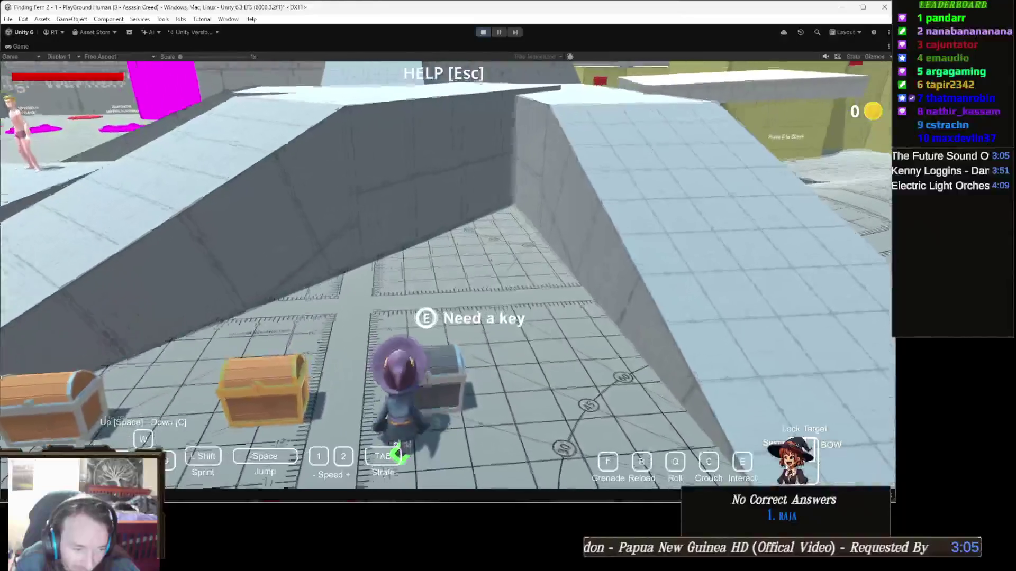
key("a")
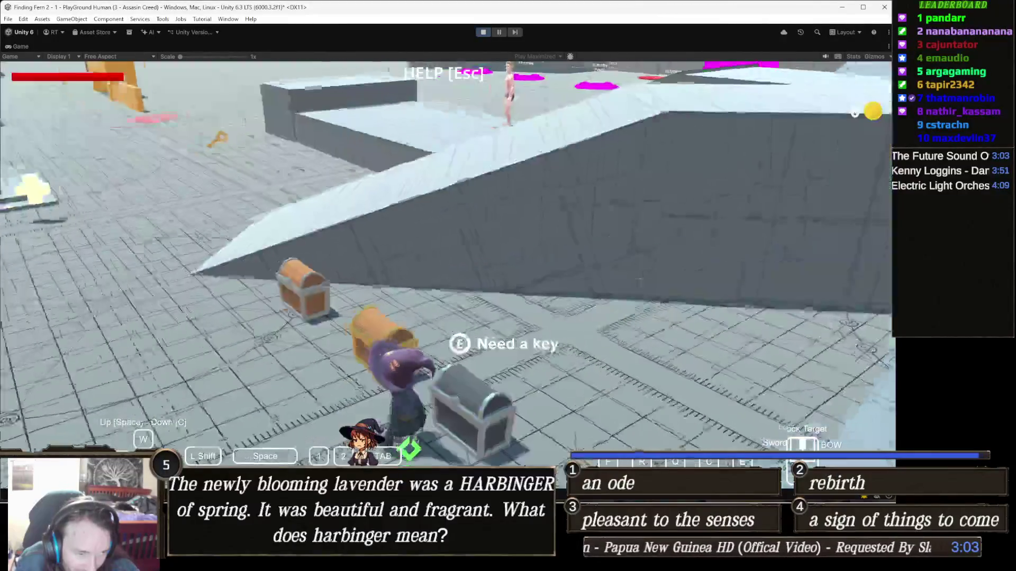
key("a")
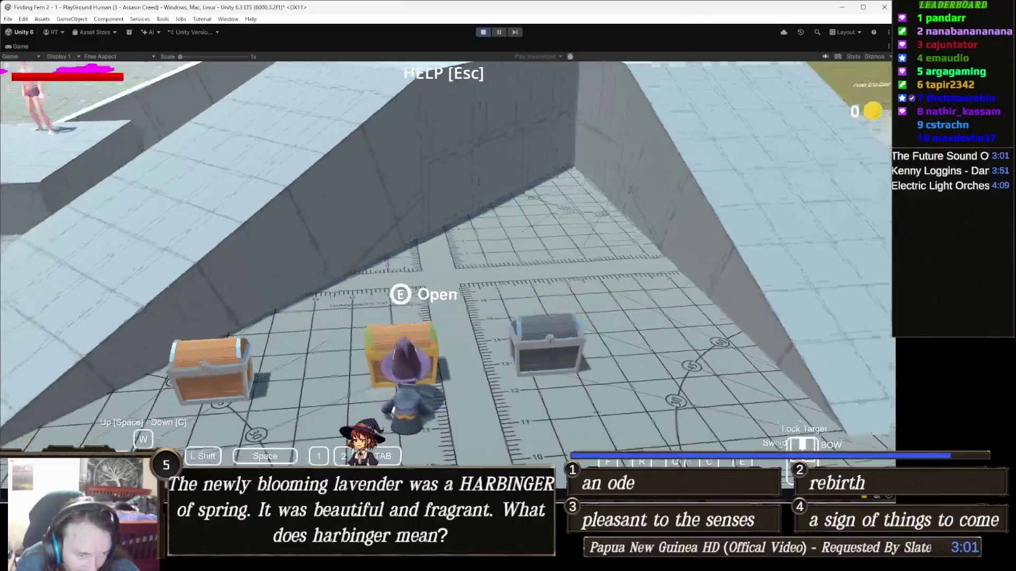
key("e")
key("a")
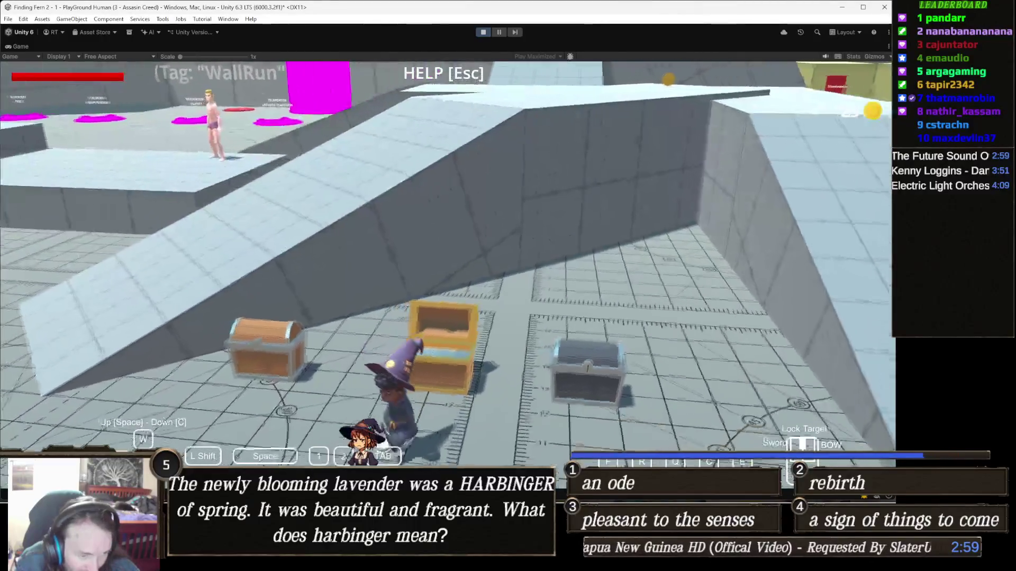
key("a")
key("e")
key("a")
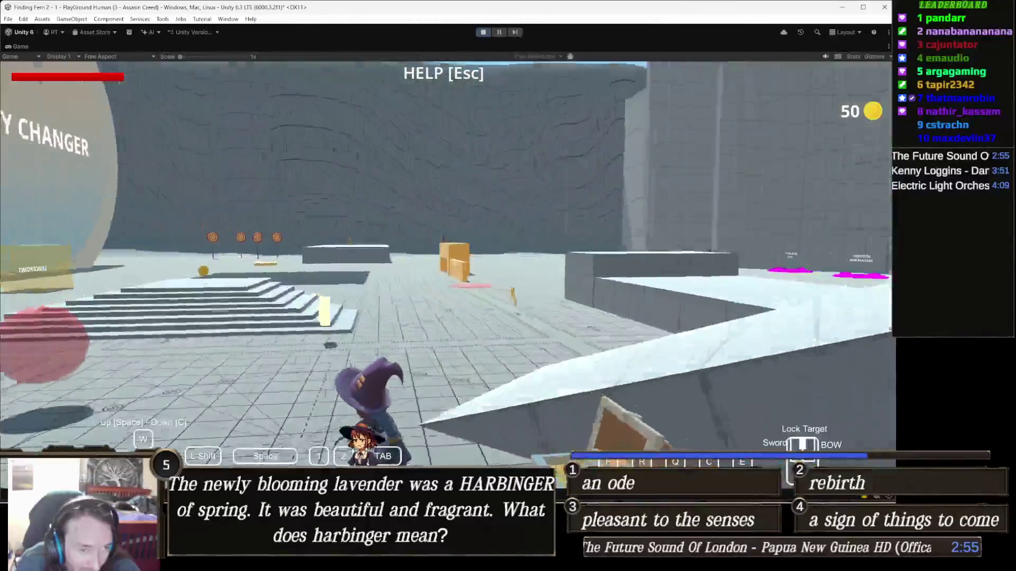
Swim the wizard to the white platform, climb out, jump, and stop the game.
key("w")
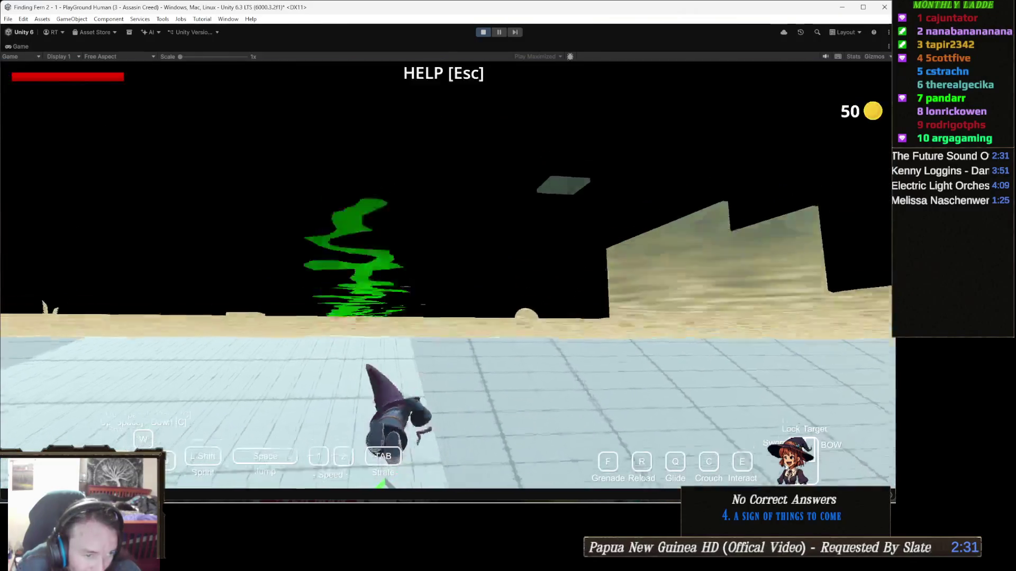
key("w")
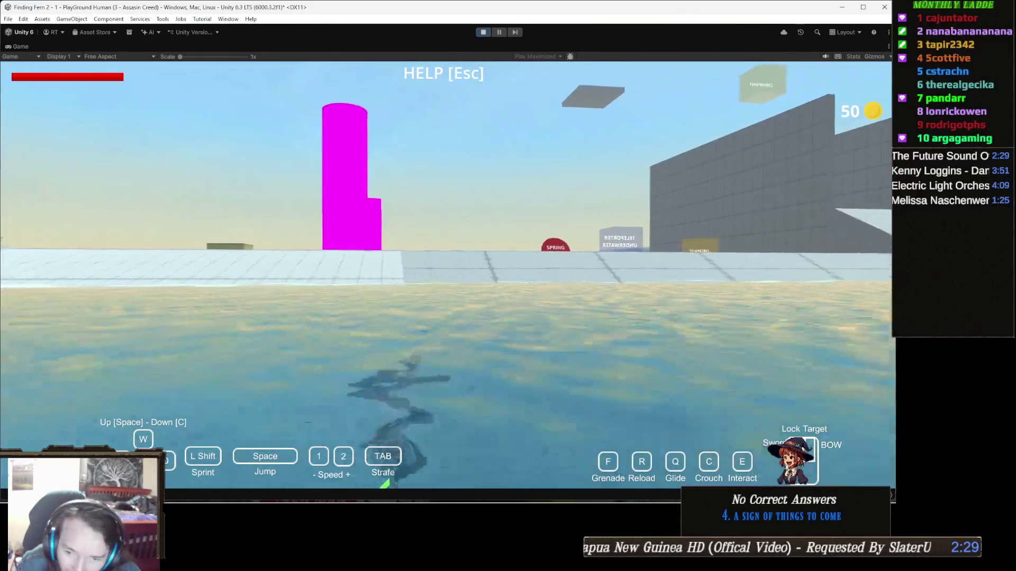
key("w")
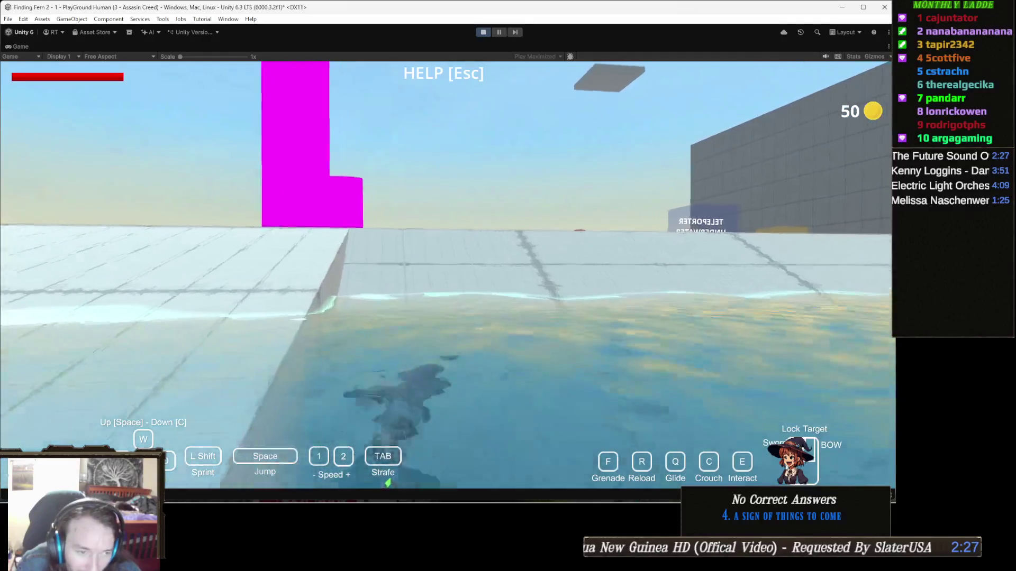
key("space")
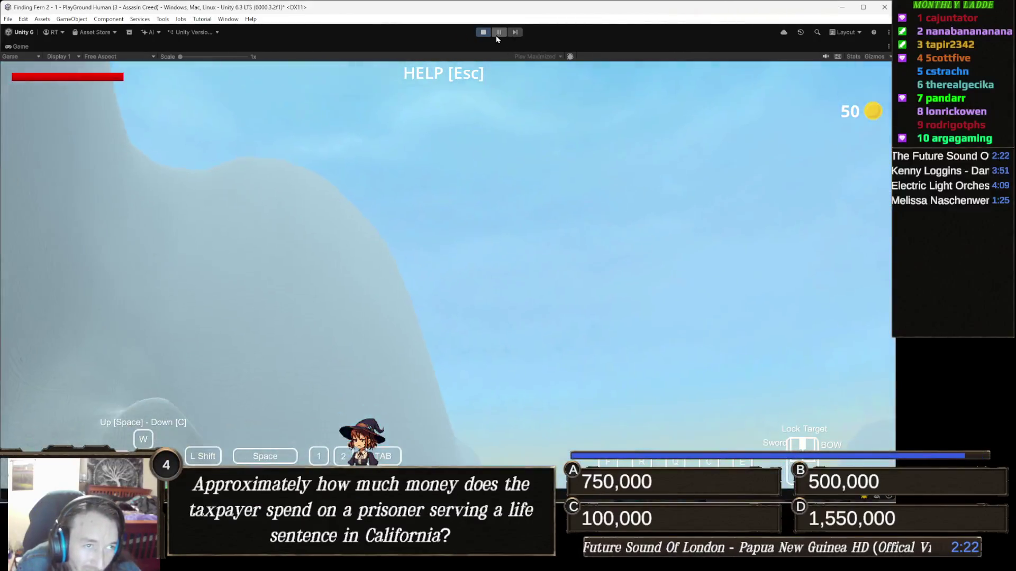
left_click(497, 36)
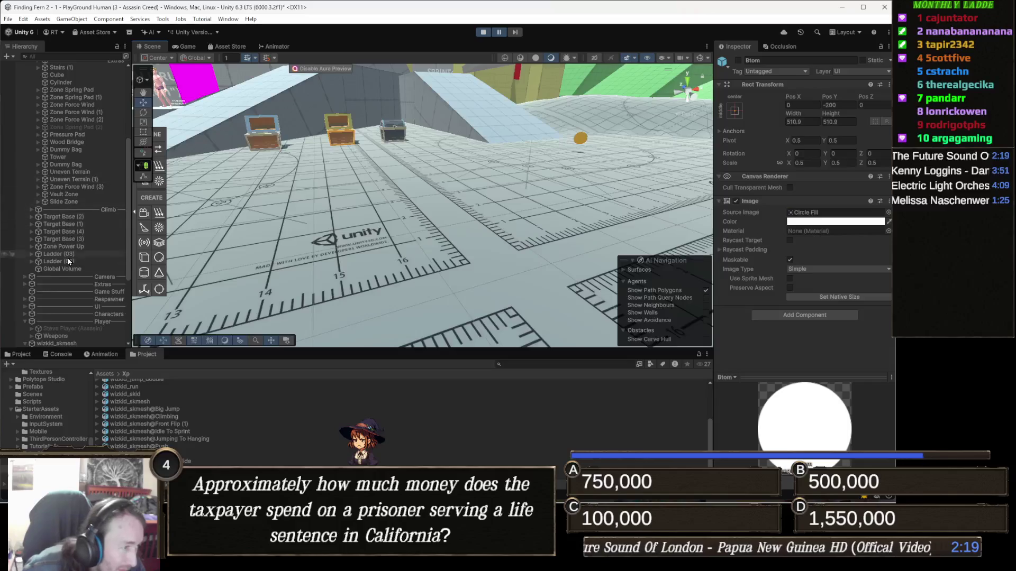
Run the wizard down the slope into the water, then pause the game.
scroll(84, 249, "down", 5)
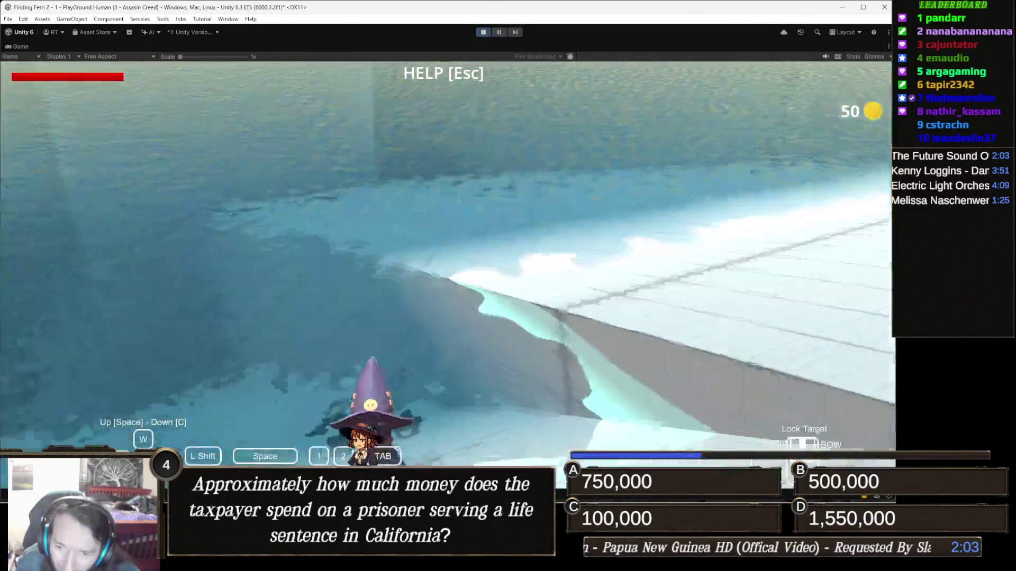
key("w")
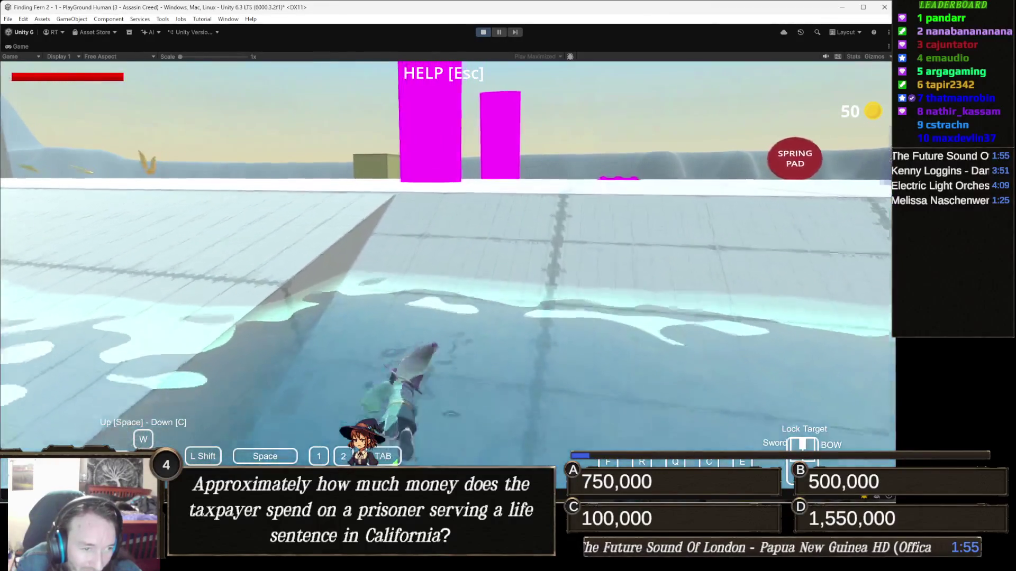
key("Escape")
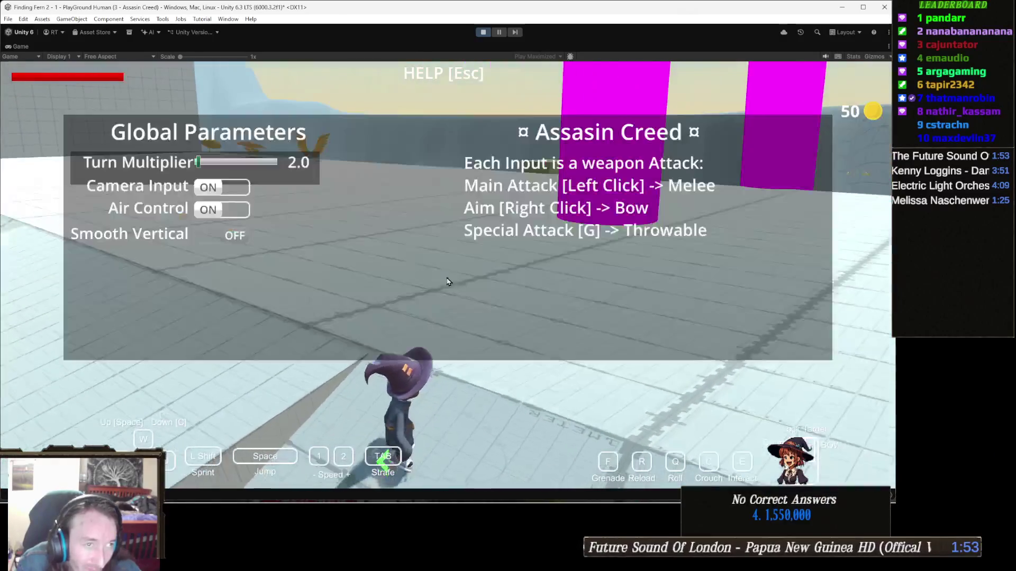
left_click(500, 32)
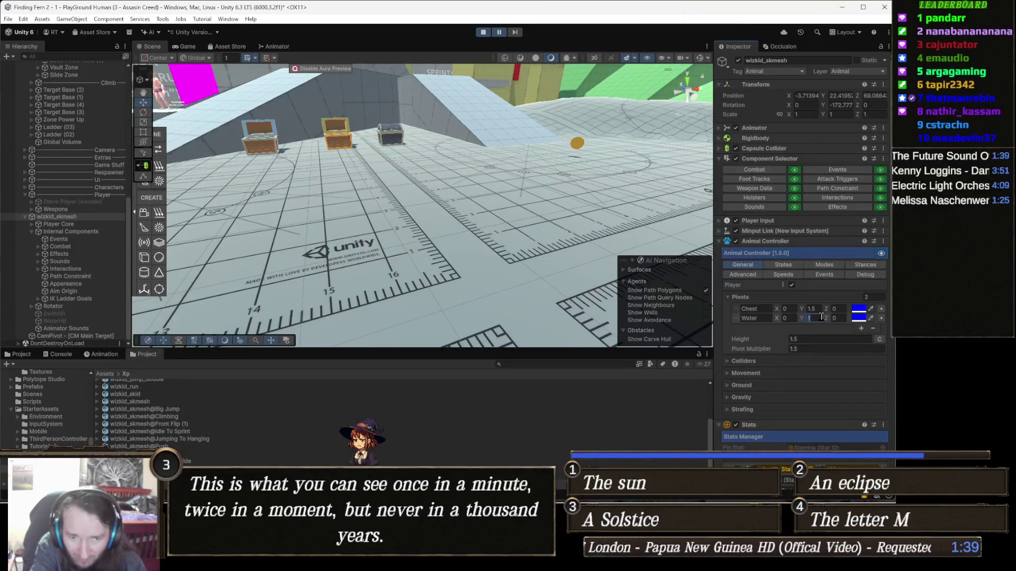
type("0.5")
Commit the Water pivot Y of 0.5, resume the game, and swim out onto the floor.
key("Return")
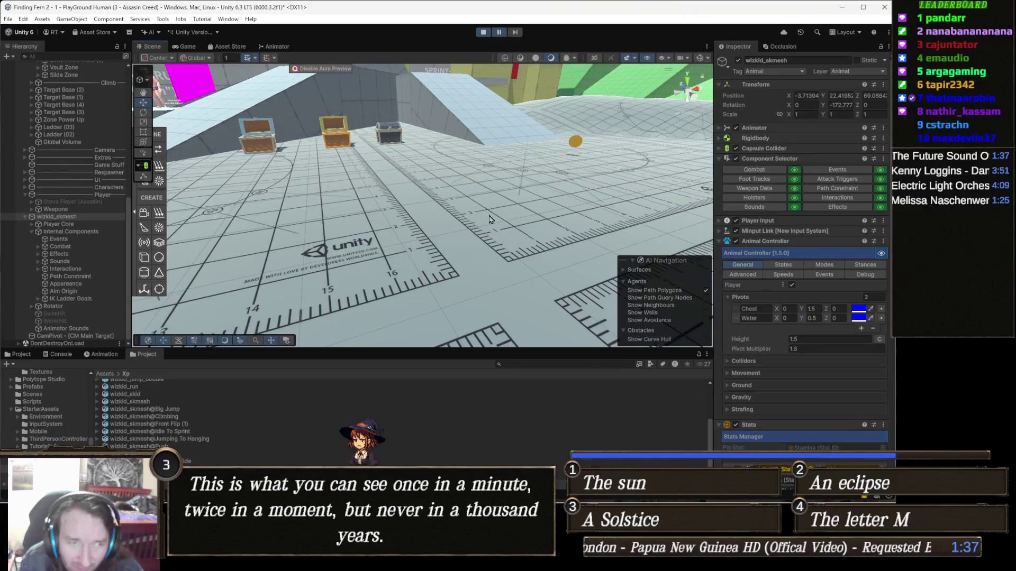
left_click(505, 33)
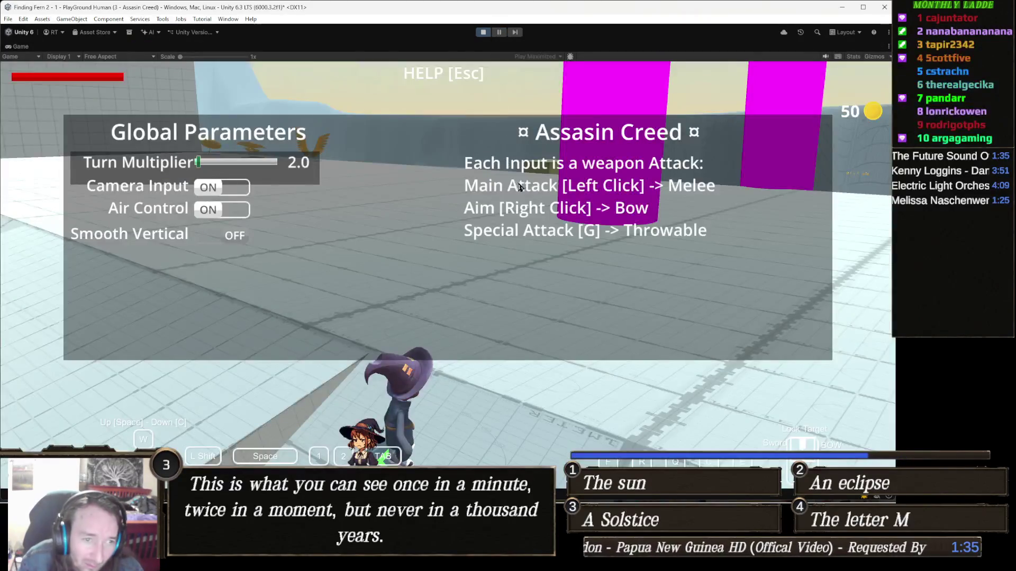
key("w")
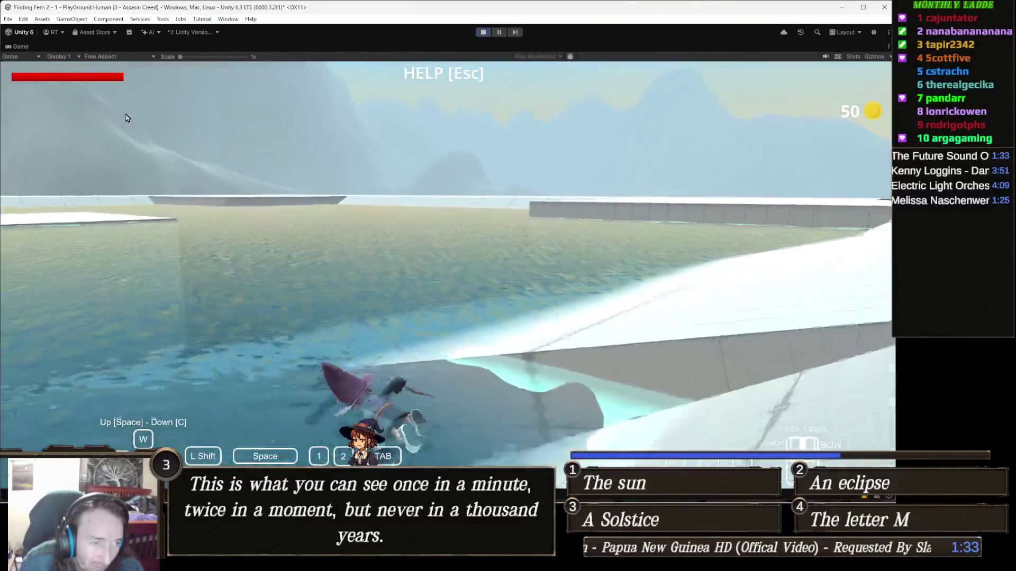
key("w")
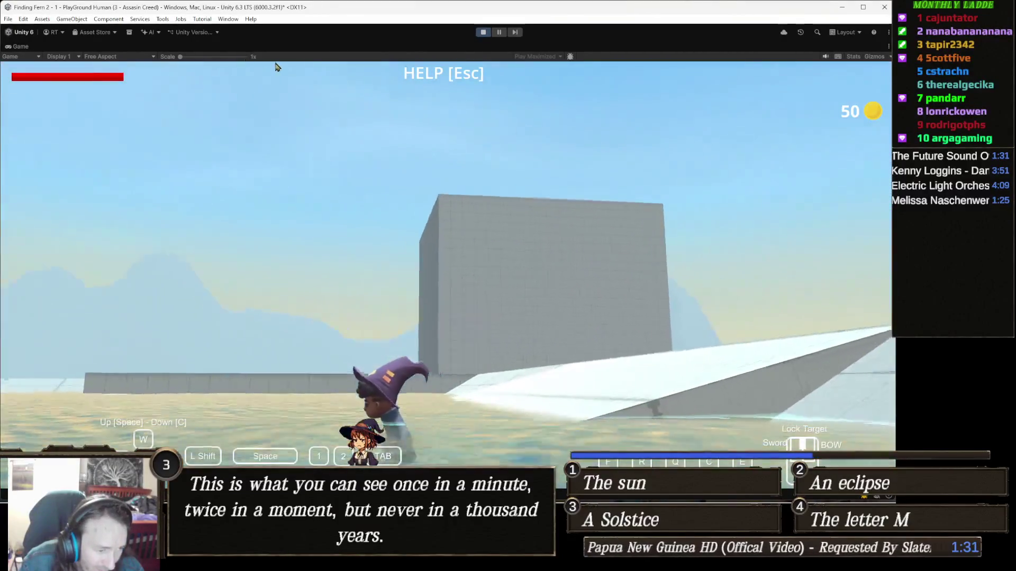
key("w")
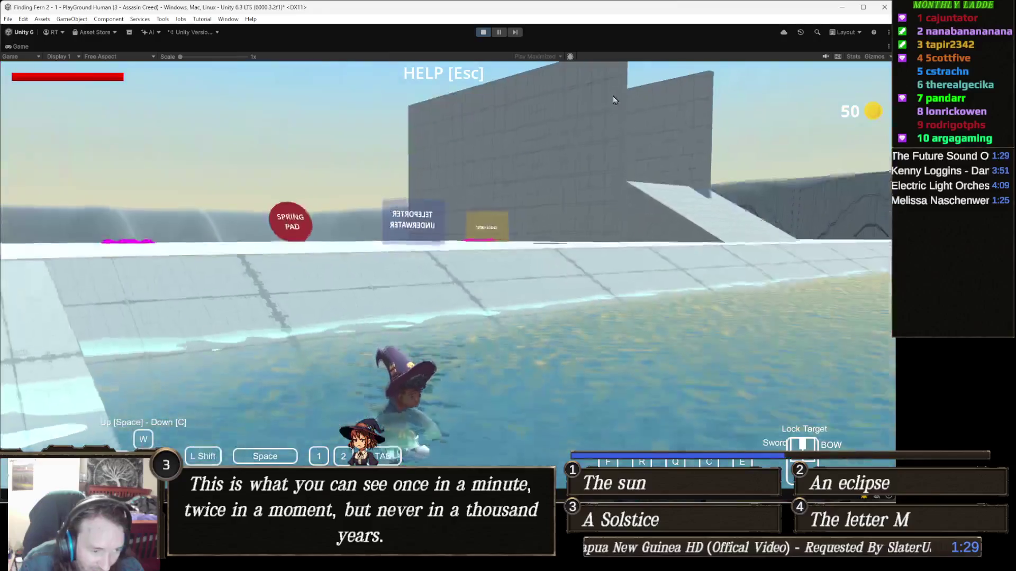
key("w")
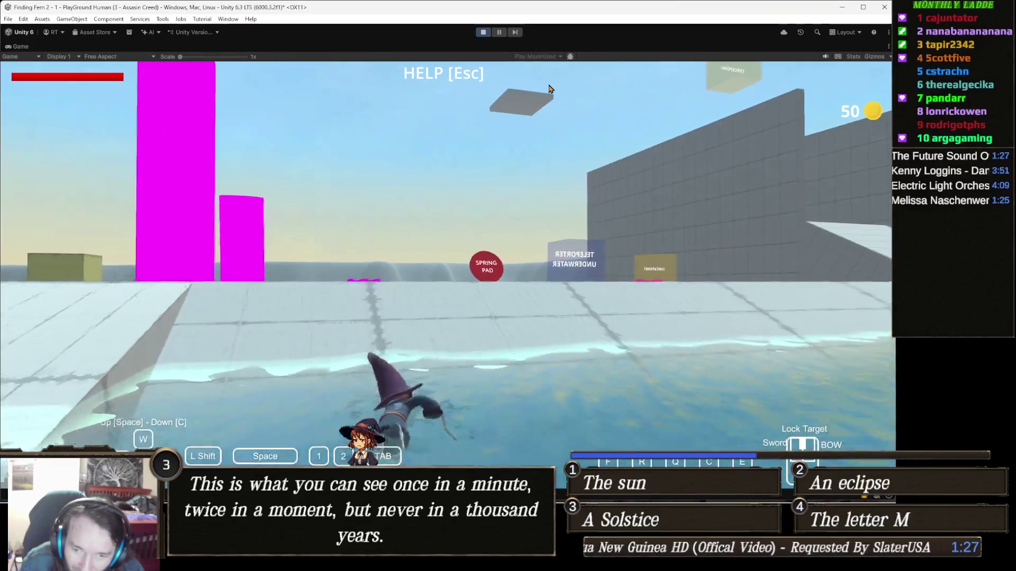
Run past the magenta pillars and the grey wall toward the umbrellas and wall-run panel.
key("w")
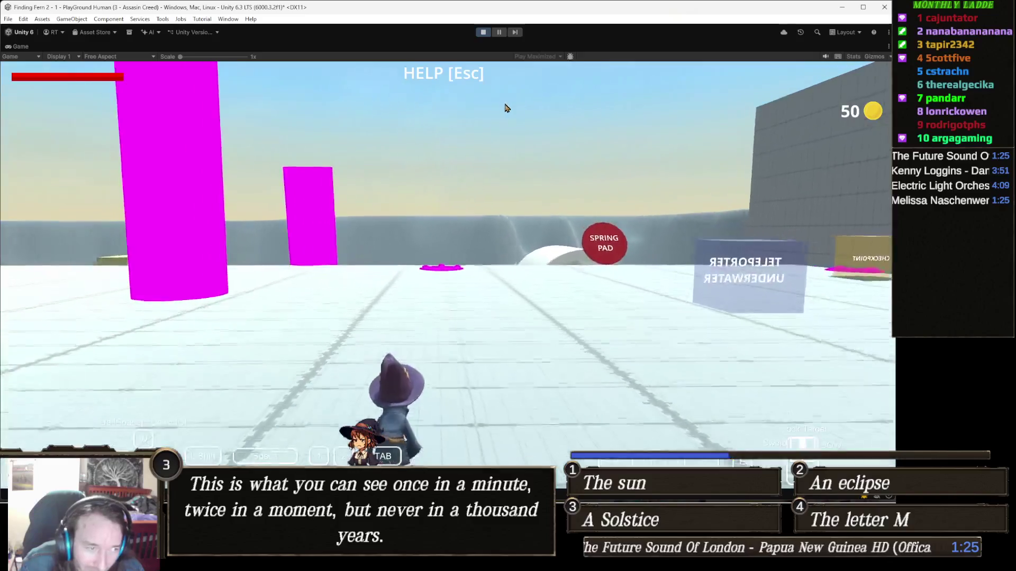
key("w")
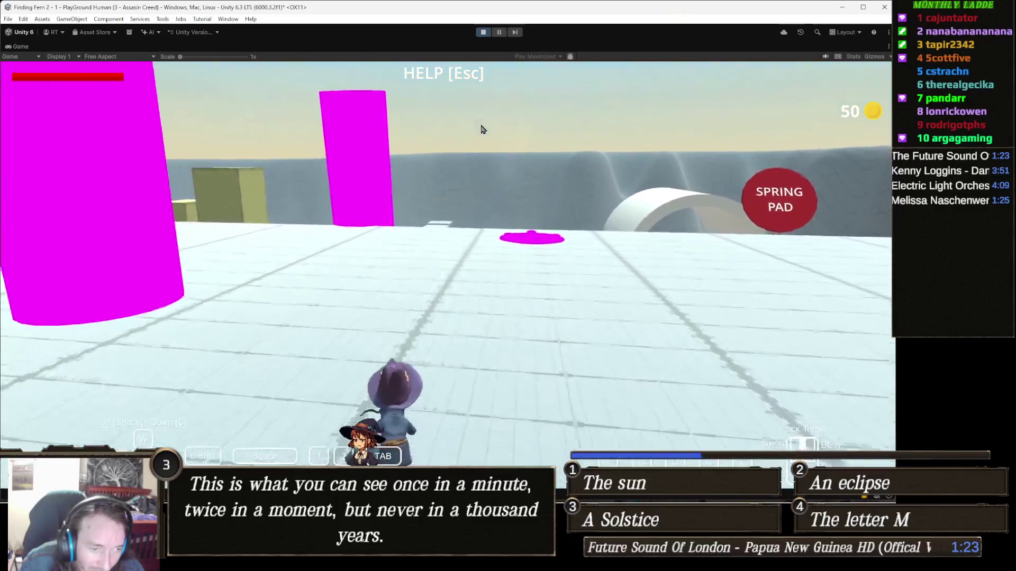
key("w")
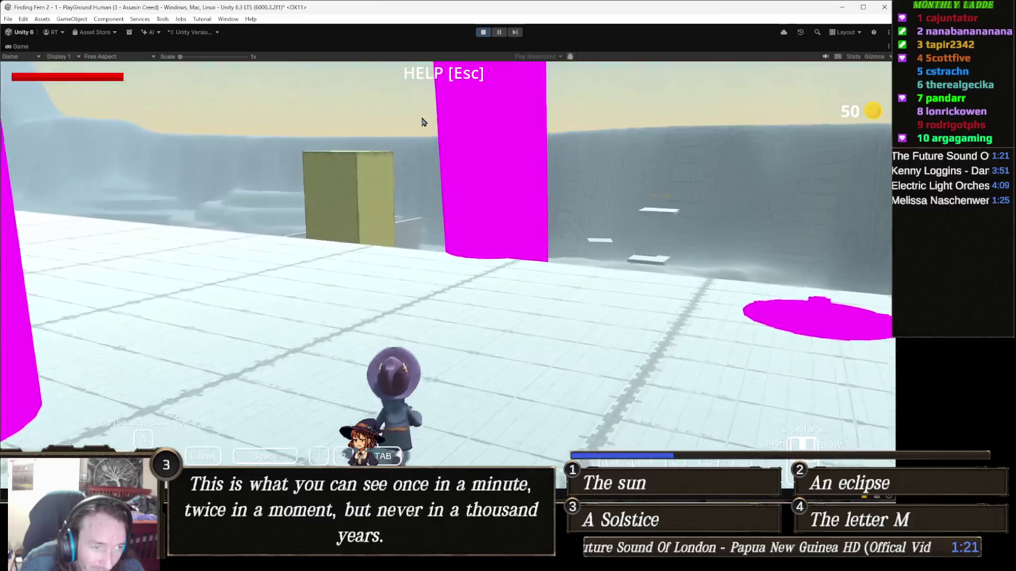
key("w")
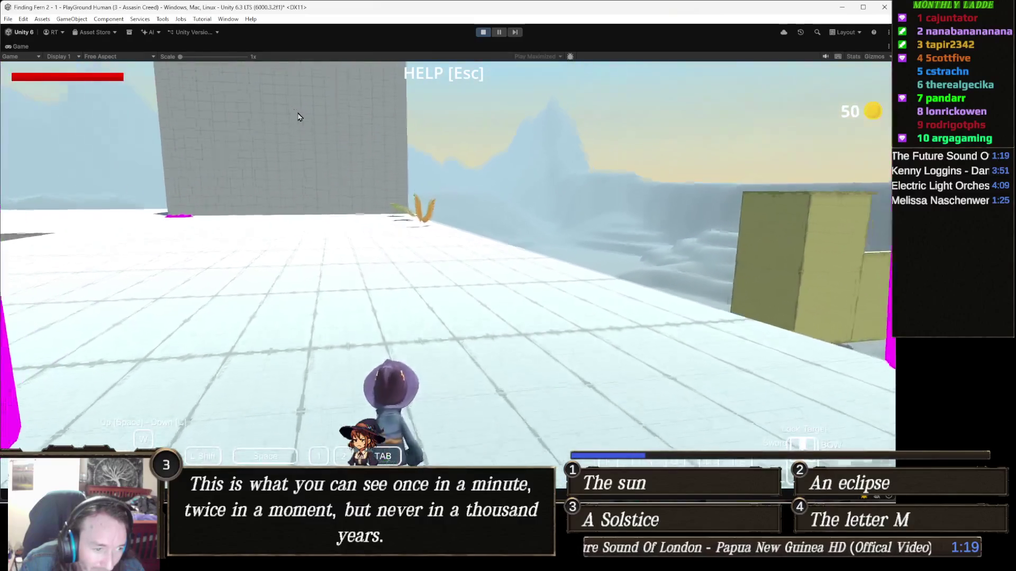
key("w")
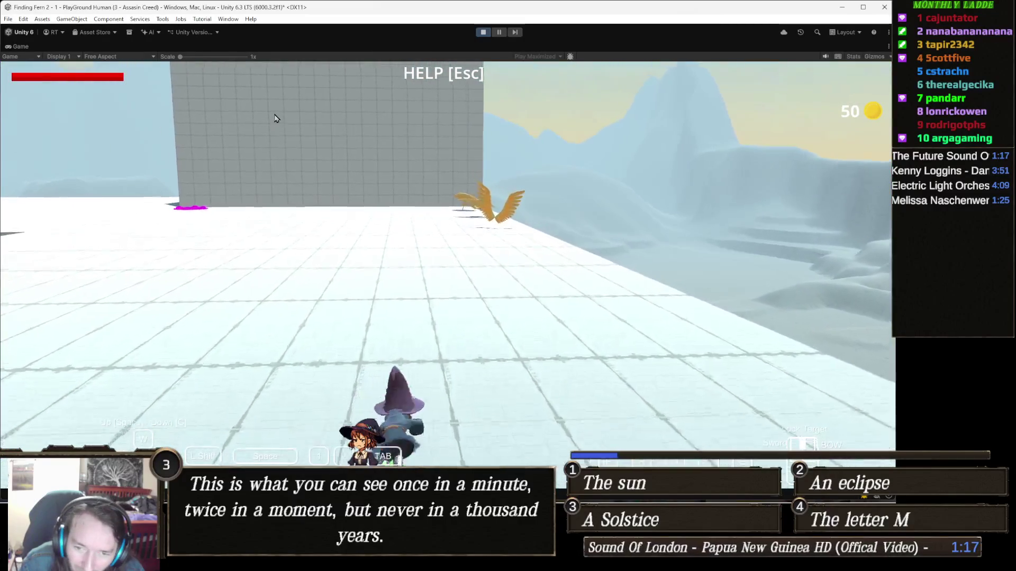
key("w")
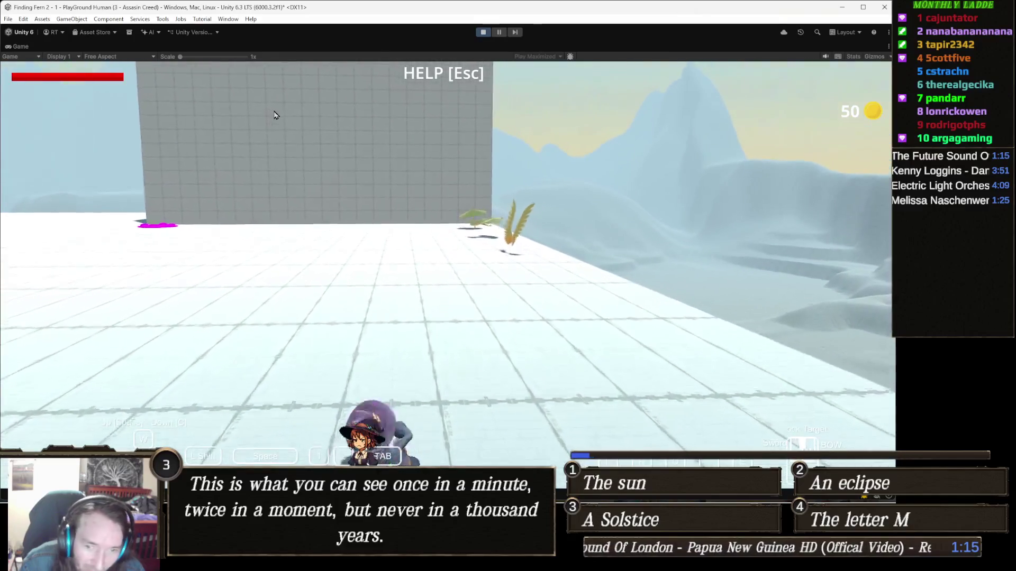
key("w")
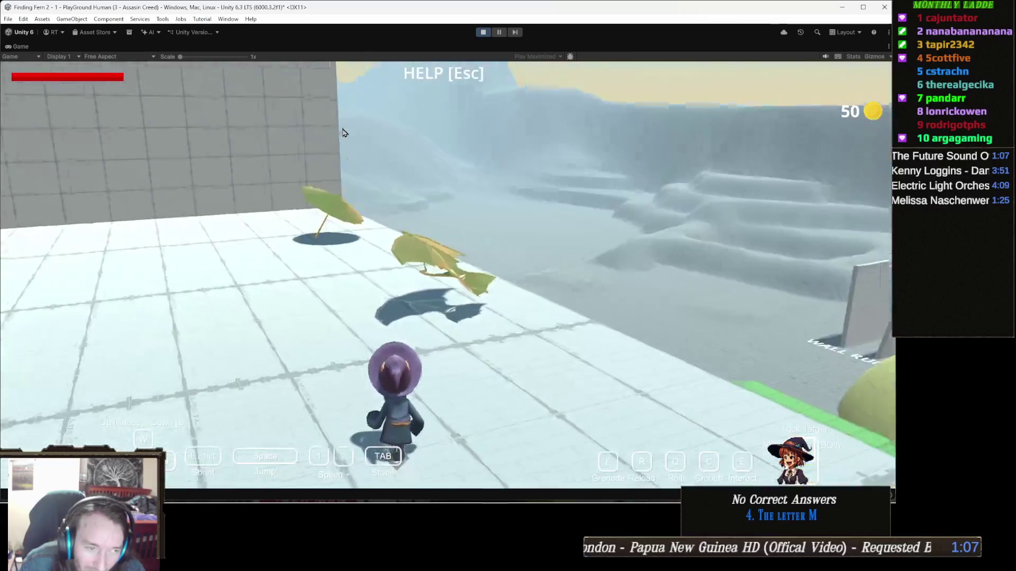
key("w")
key("w")
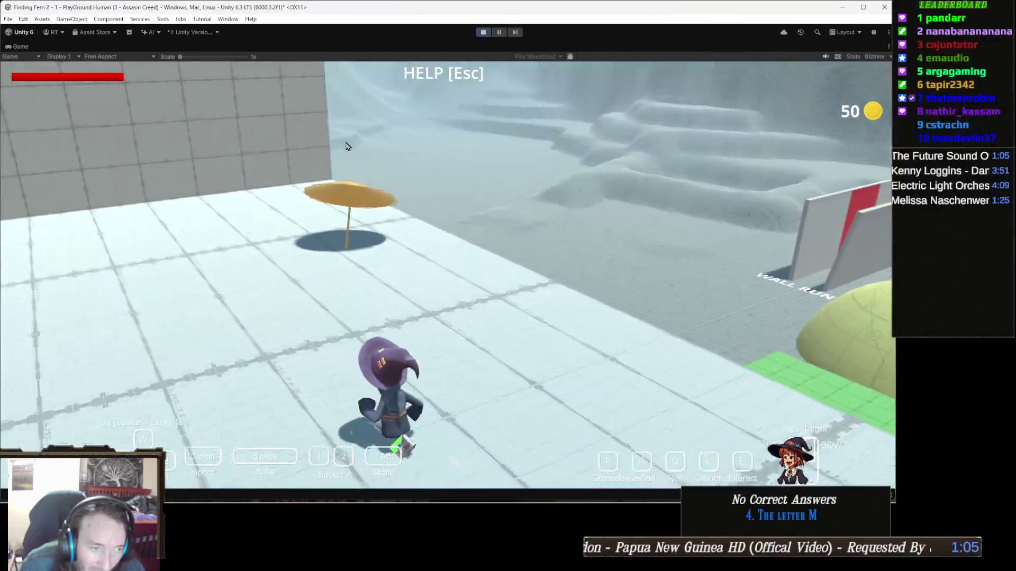
key("w")
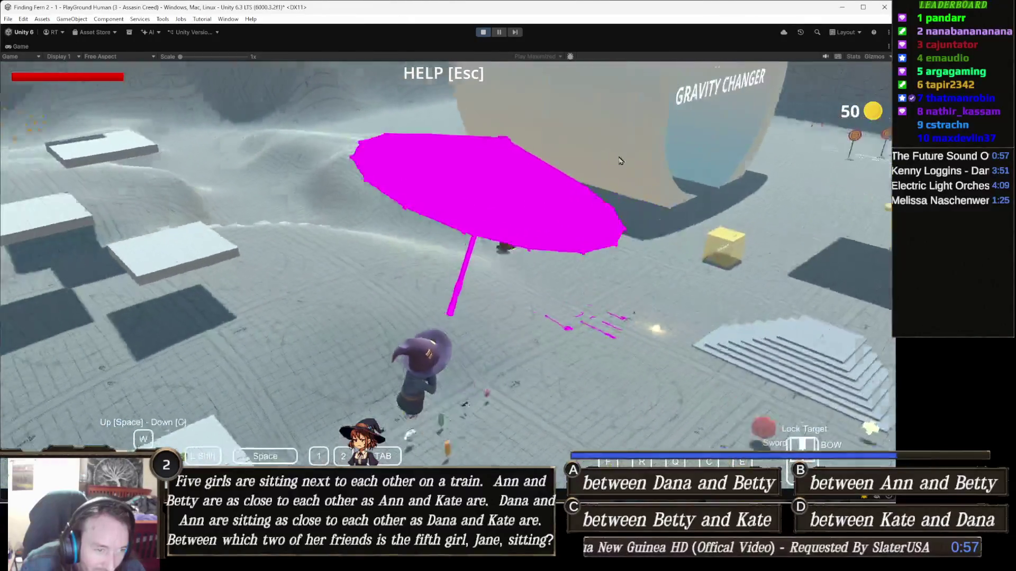
Run past the Gravity Changer and clothing items onto the spiky mound, then open the help overlay.
key("w")
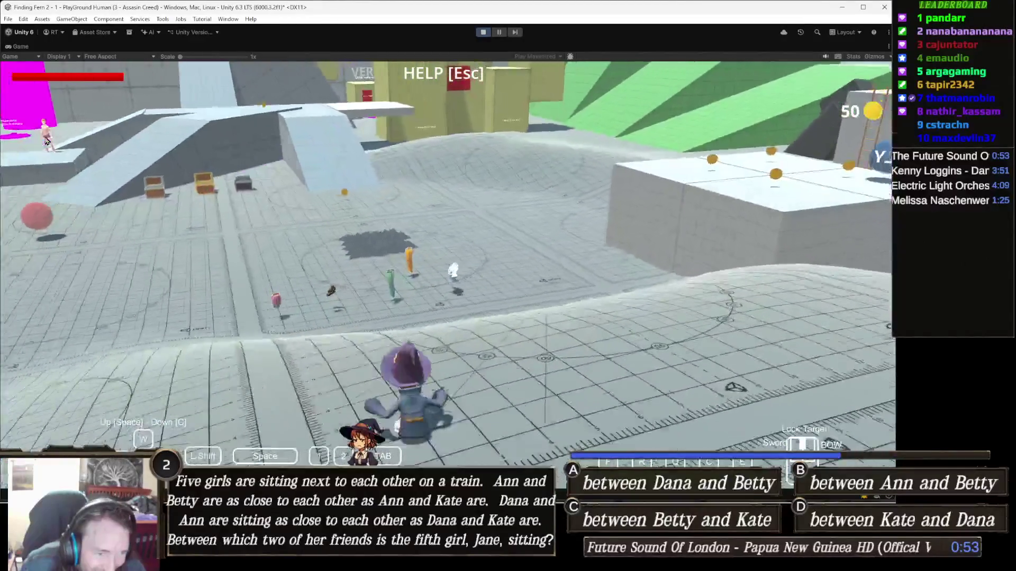
key("w")
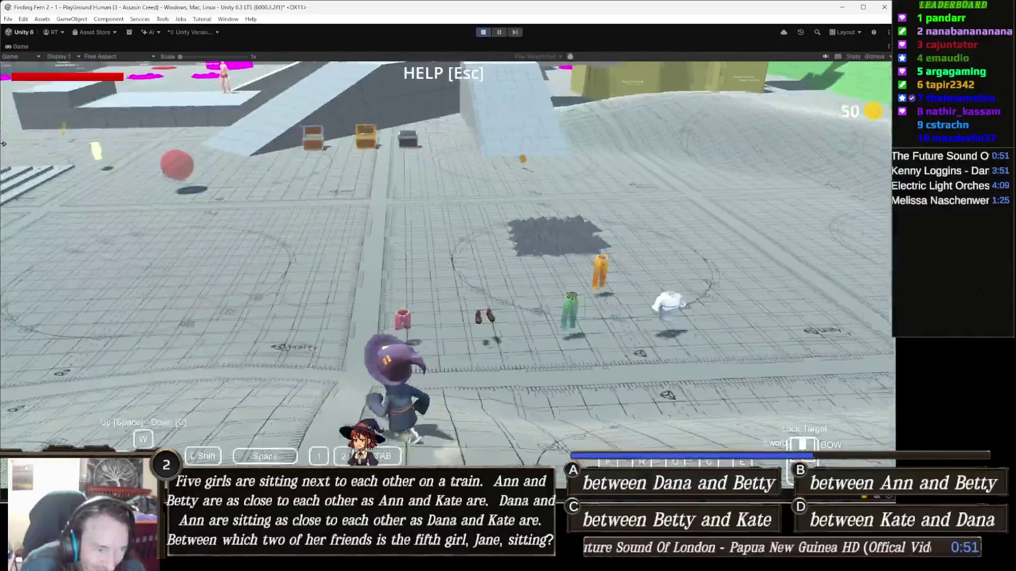
key("w")
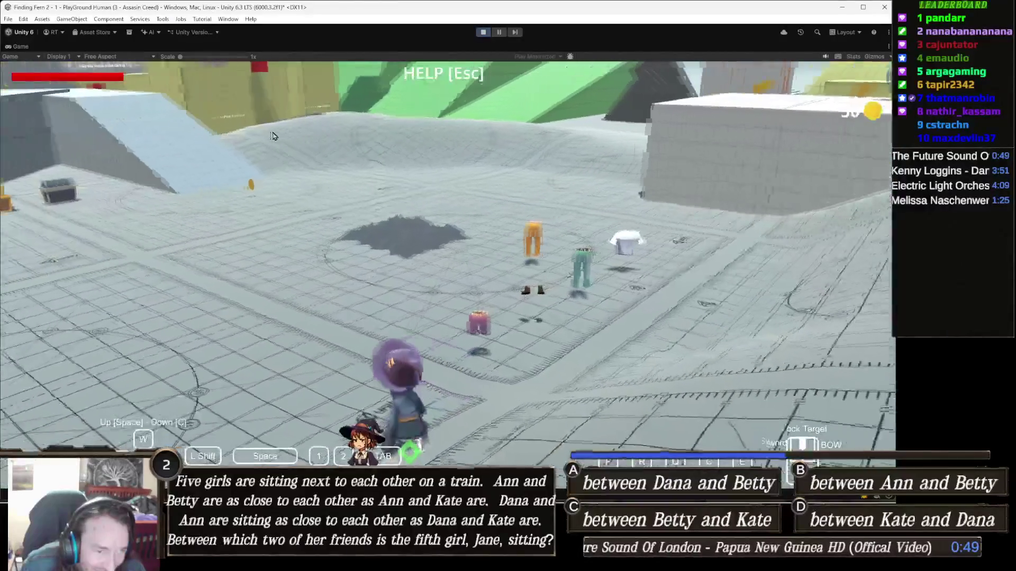
key("w")
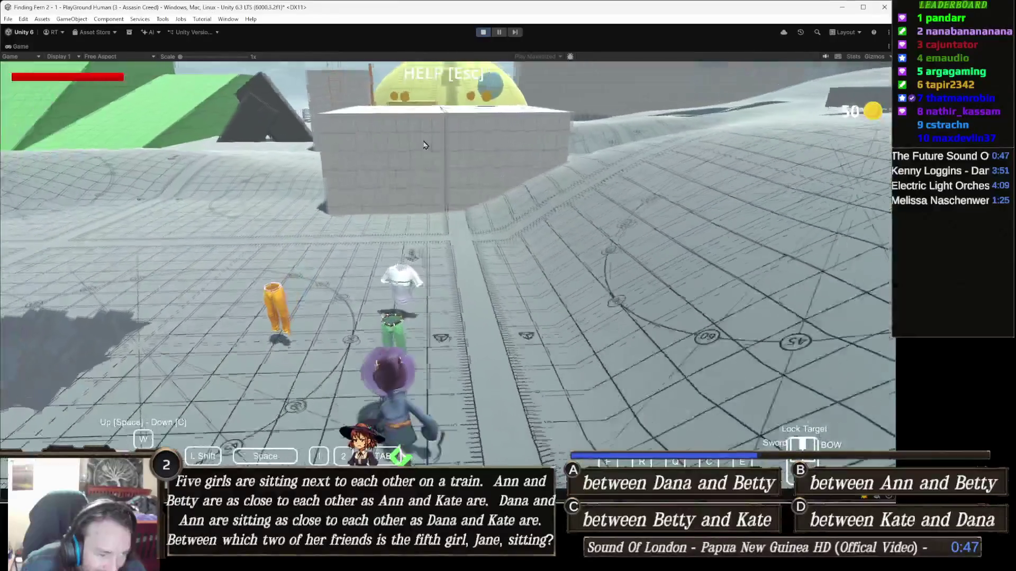
key("w")
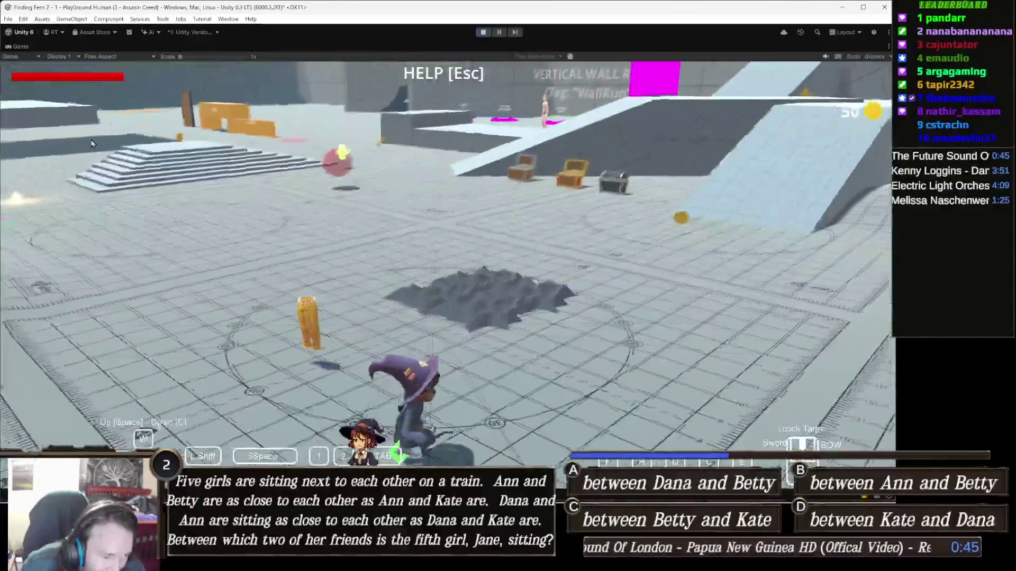
key("w")
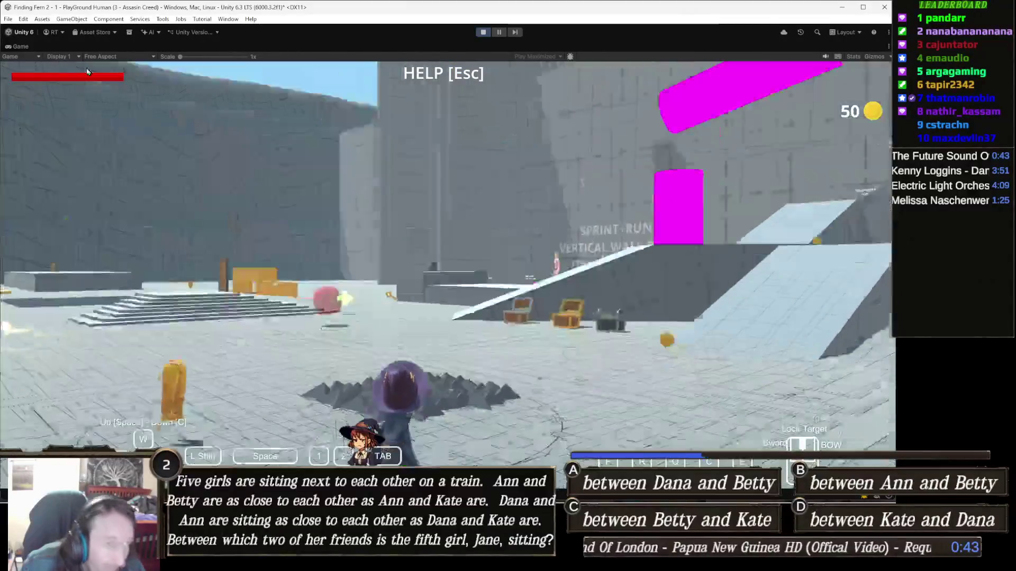
key("Escape")
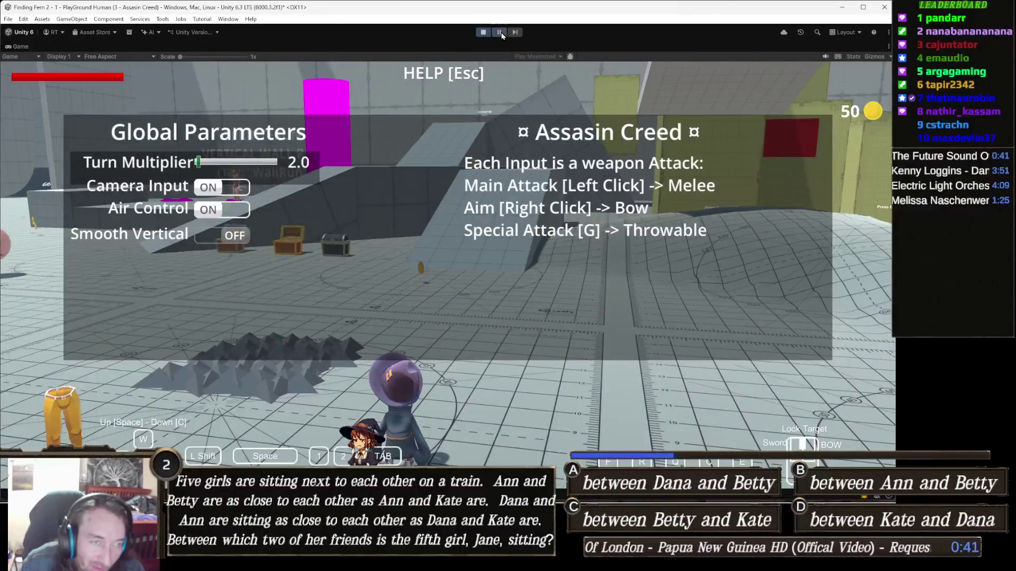
left_click(500, 32)
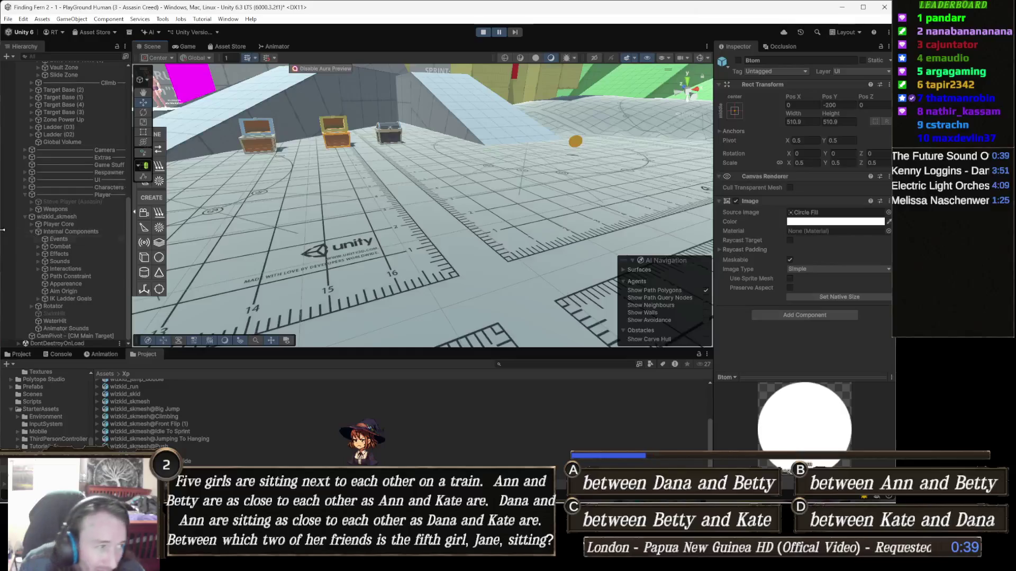
left_click(86, 233)
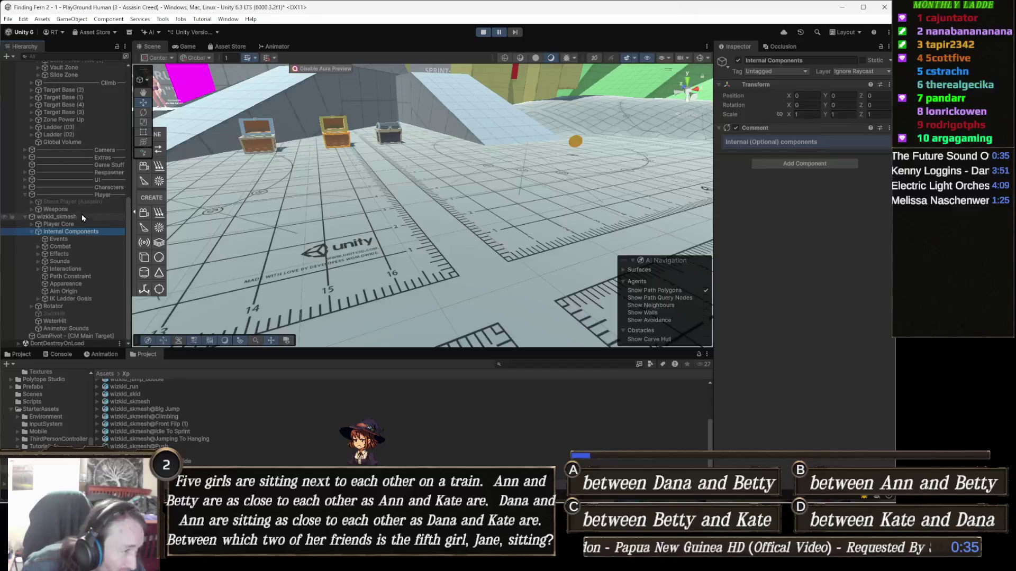
left_click(86, 216)
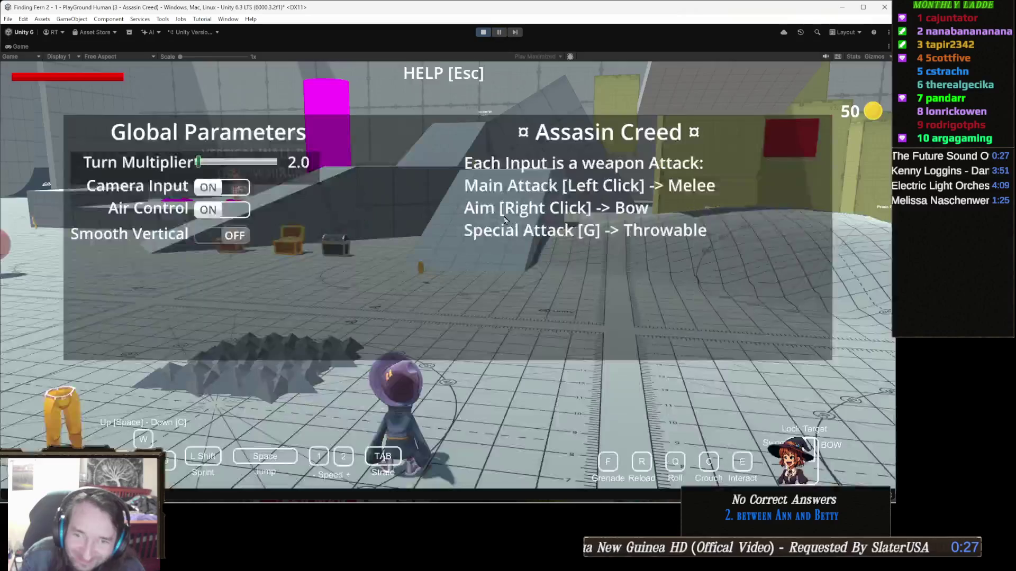
key("Escape")
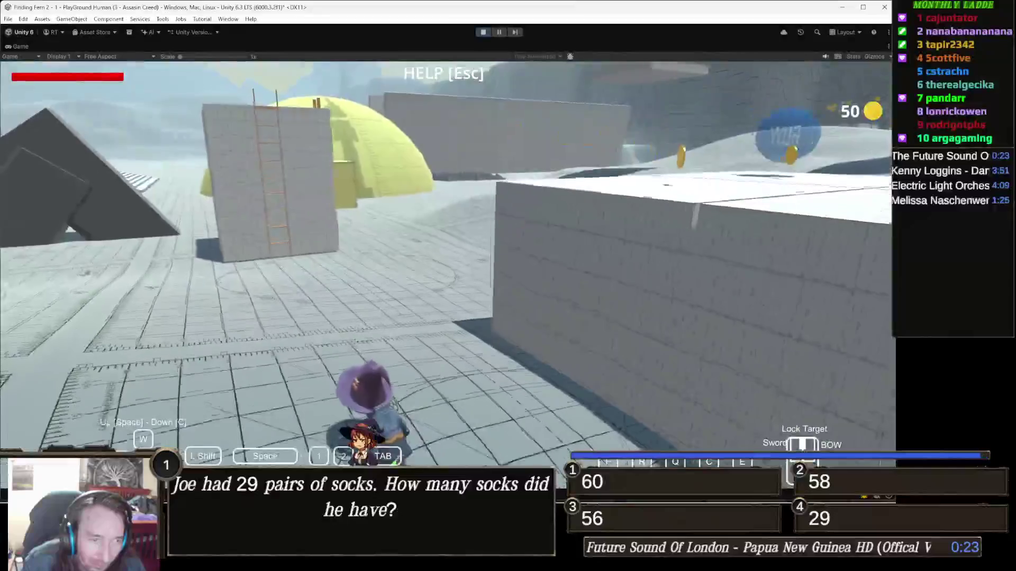
Jump, climb the yellow block and over its top, then stop the game.
key("space")
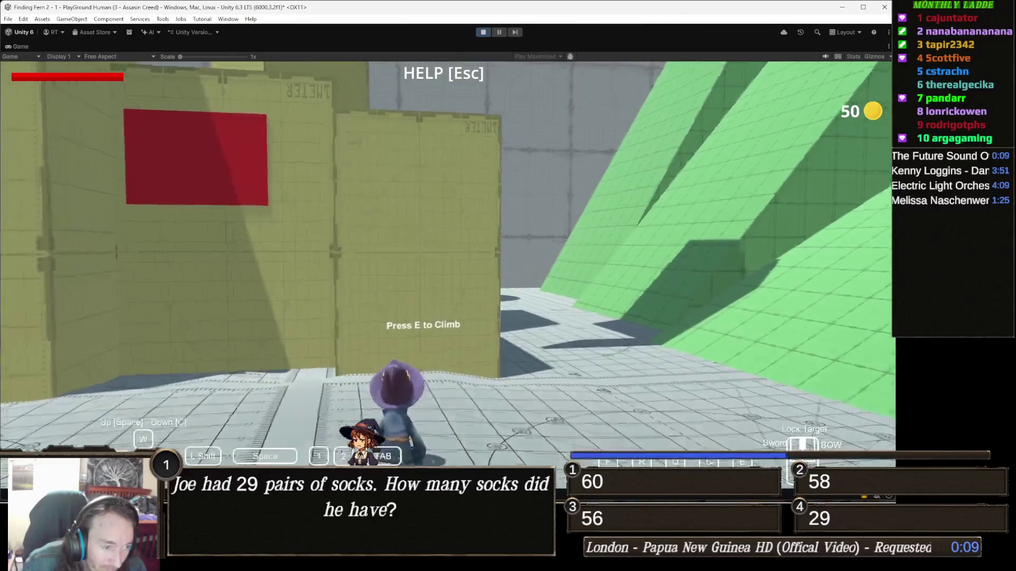
key("e")
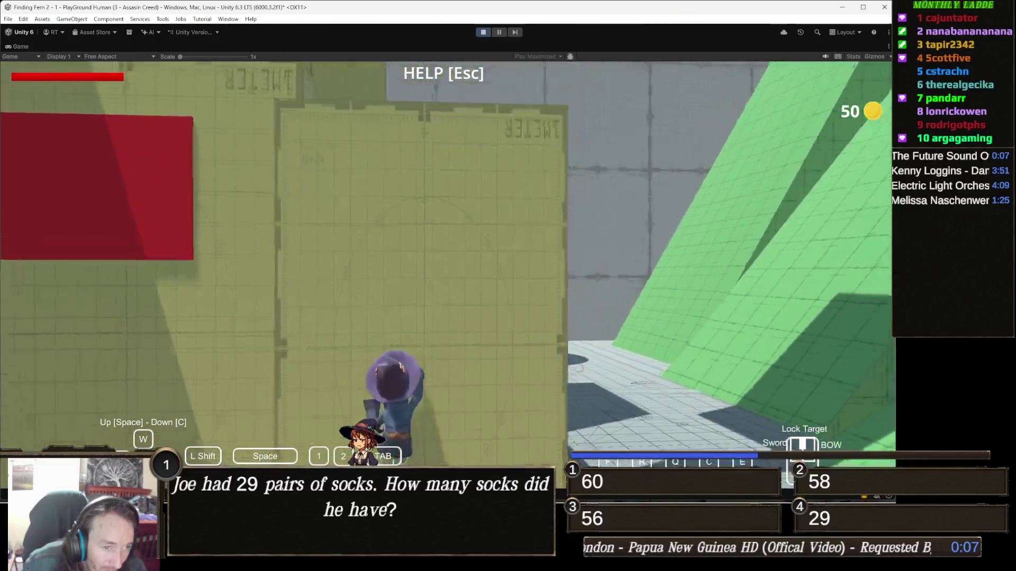
key("space")
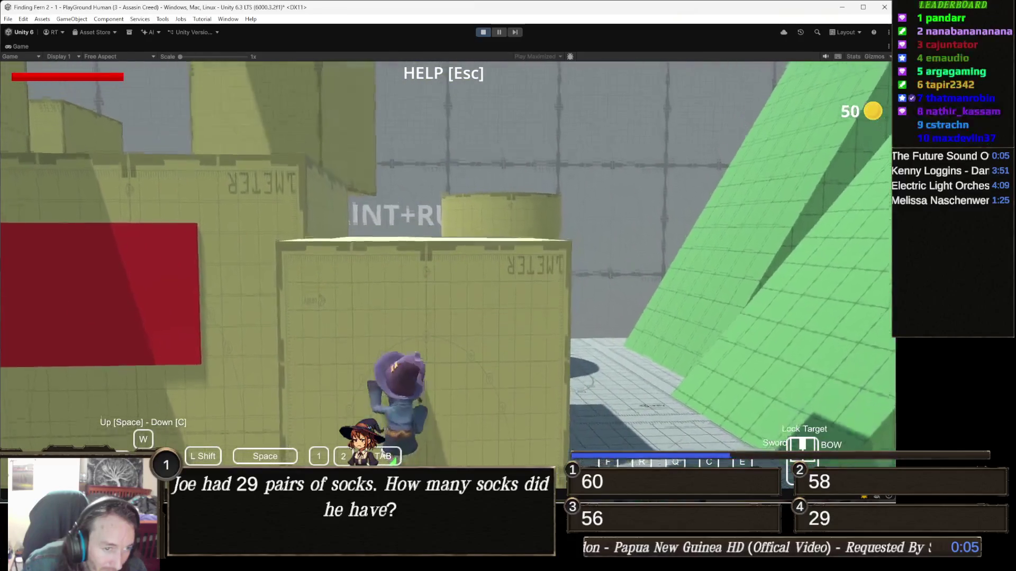
key("space")
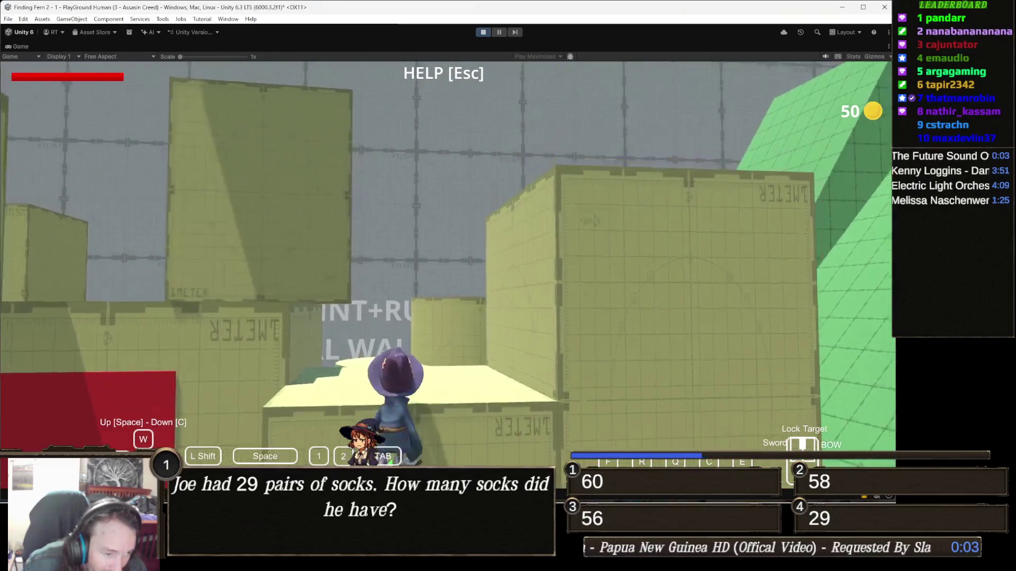
key("Escape")
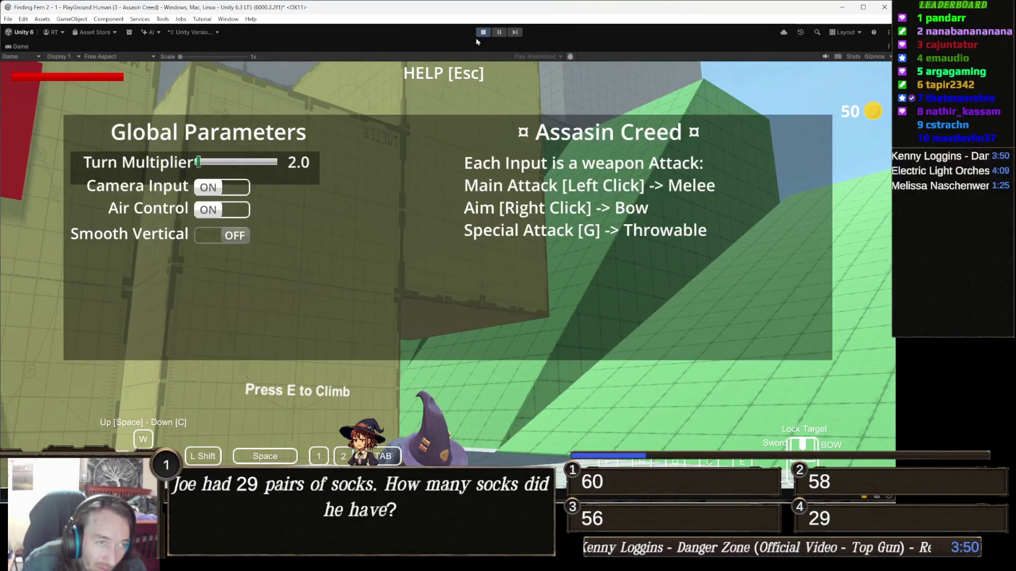
left_click(483, 33)
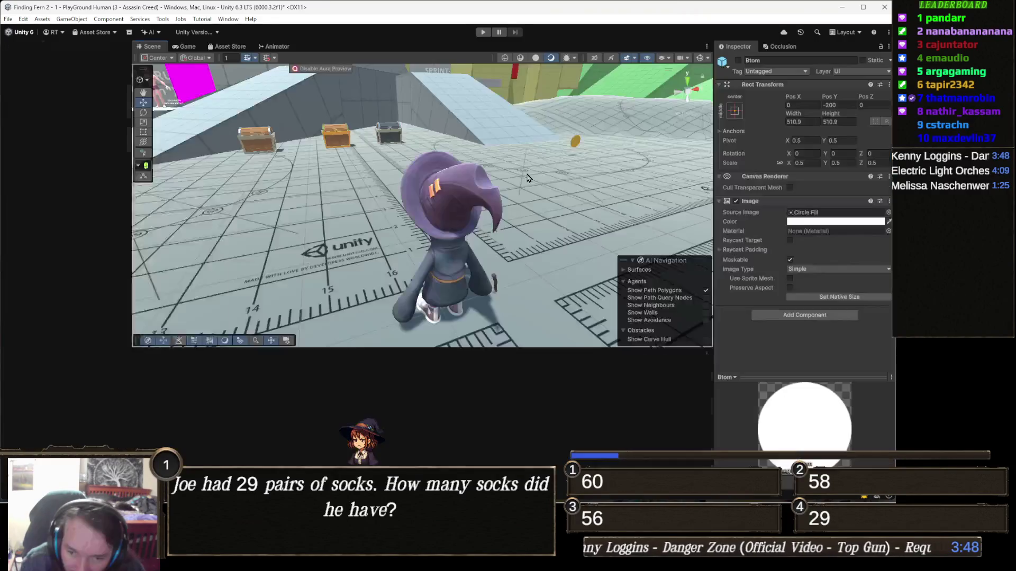
On wizkid_skmesh set Water pivot Y, Height and Pivot Multiplier each to 0.5, then play.
left_click(466, 197)
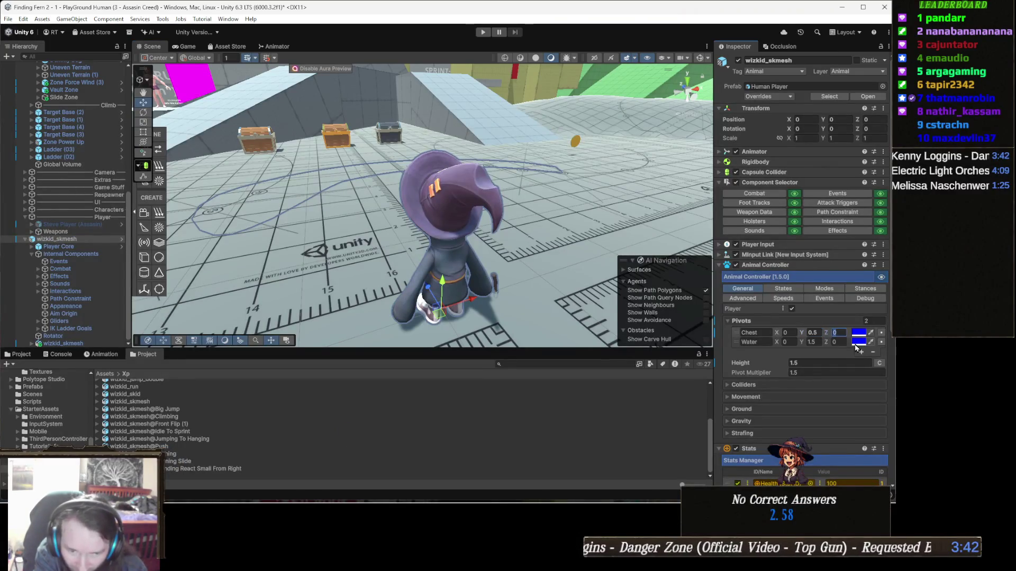
left_click(814, 343)
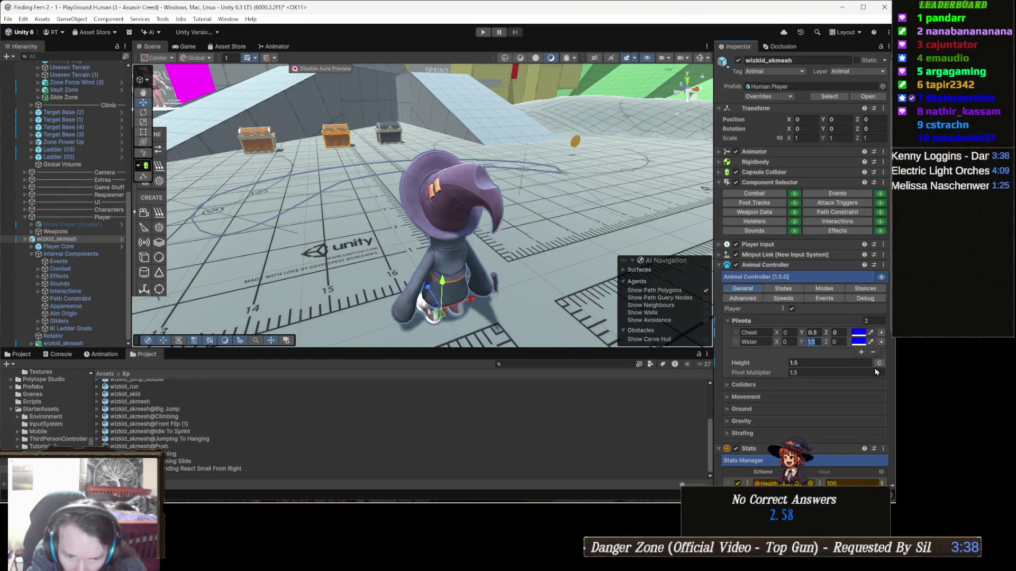
type("0.5")
left_click(812, 364)
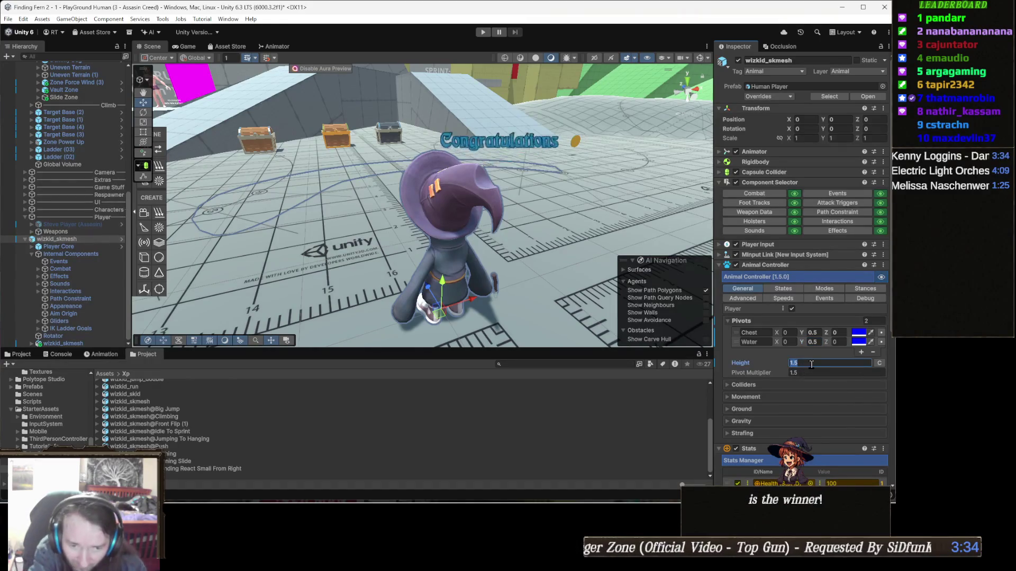
type(".5")
key("Tab")
type(".5")
left_click(811, 364)
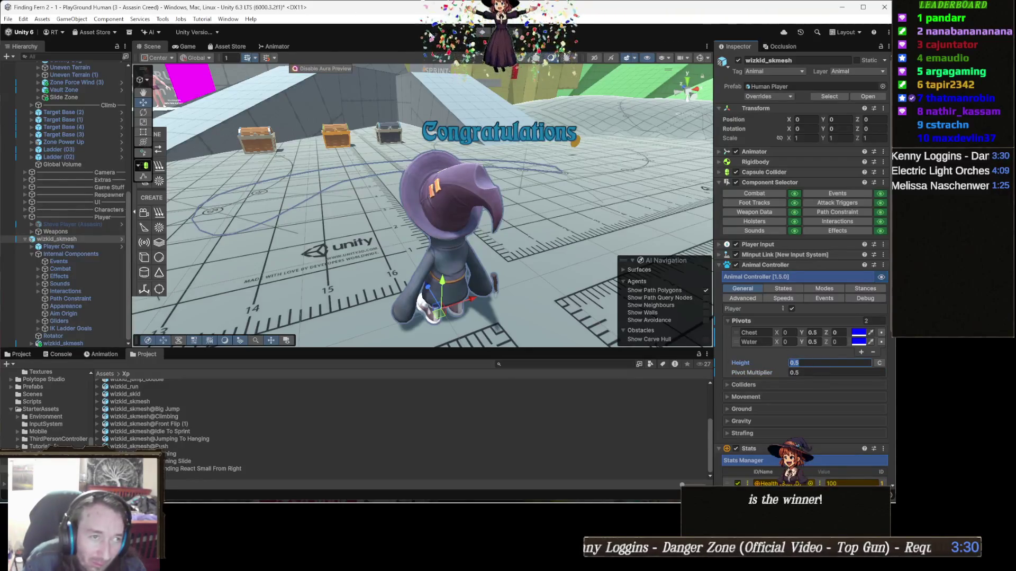
left_click(483, 32)
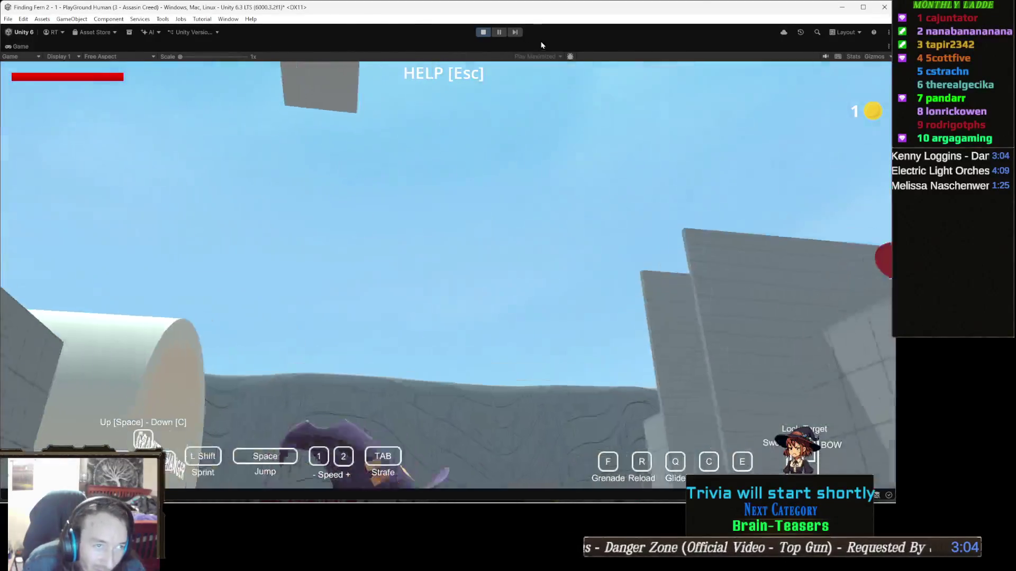
Stop the running game and select the wizkid_skmesh character.
left_click(483, 33)
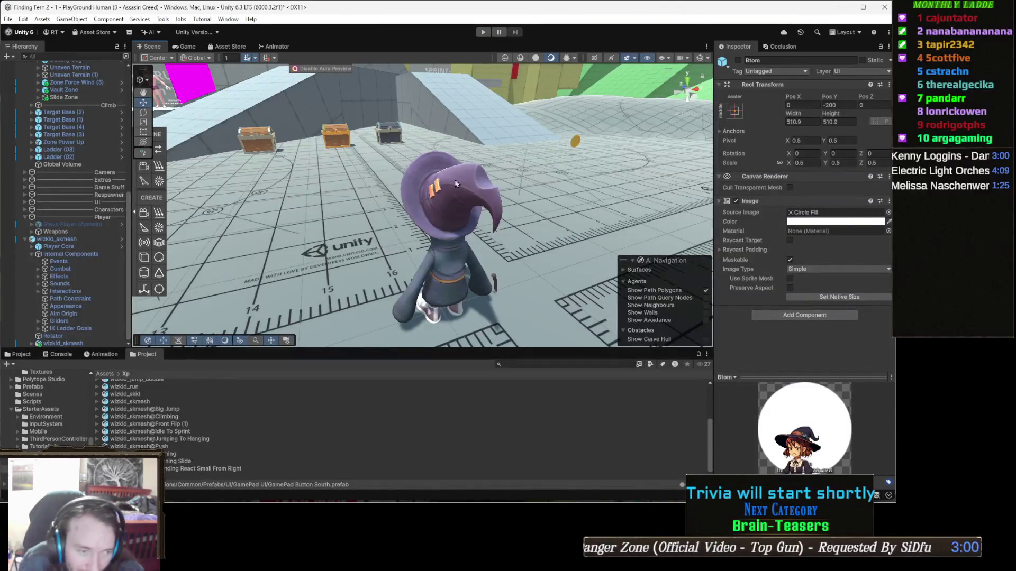
left_click(479, 230)
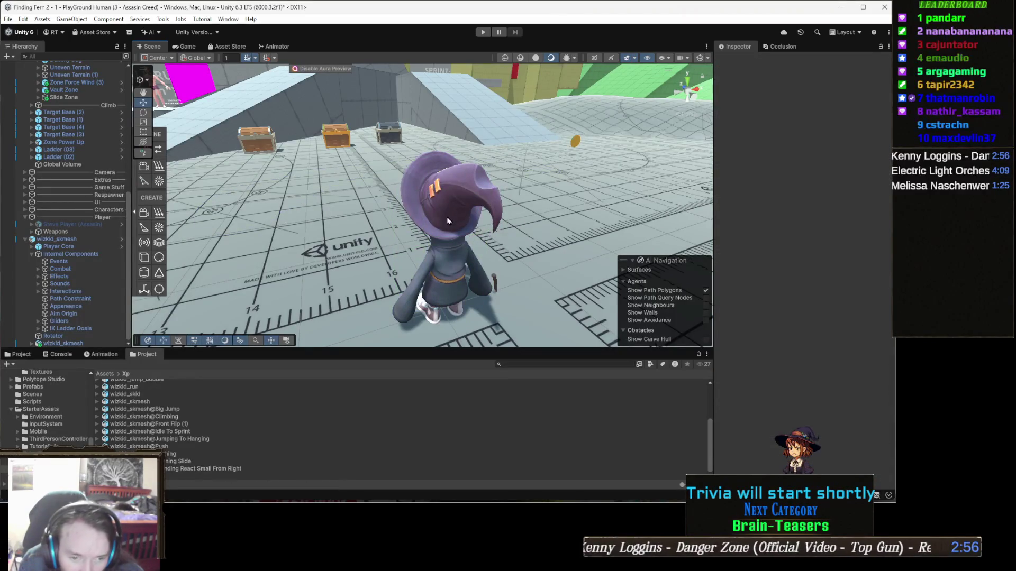
key("w")
Set the Animal Controller Height to 0.5 and Pivot Multiplier to 1.5, then play again.
left_click(841, 363)
type("1.5")
key("Tab")
type(".5")
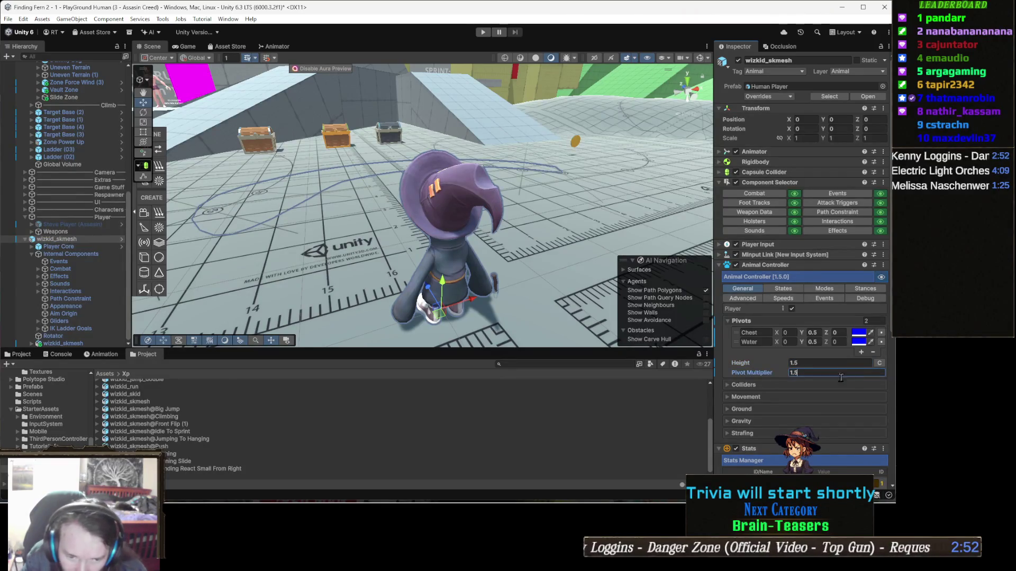
left_click(848, 362)
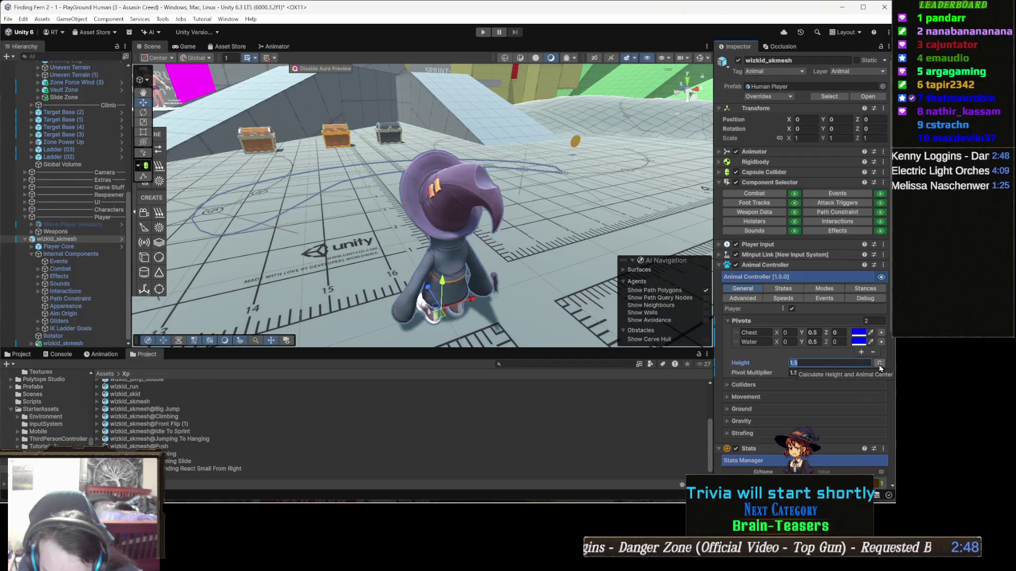
type("0.5")
key("Tab")
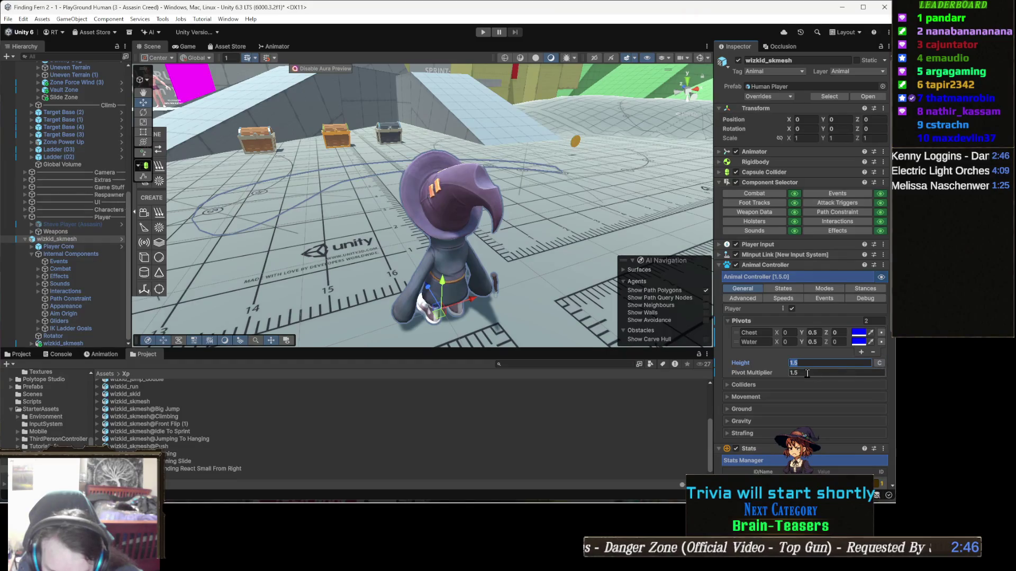
type("0.5")
left_click(821, 362)
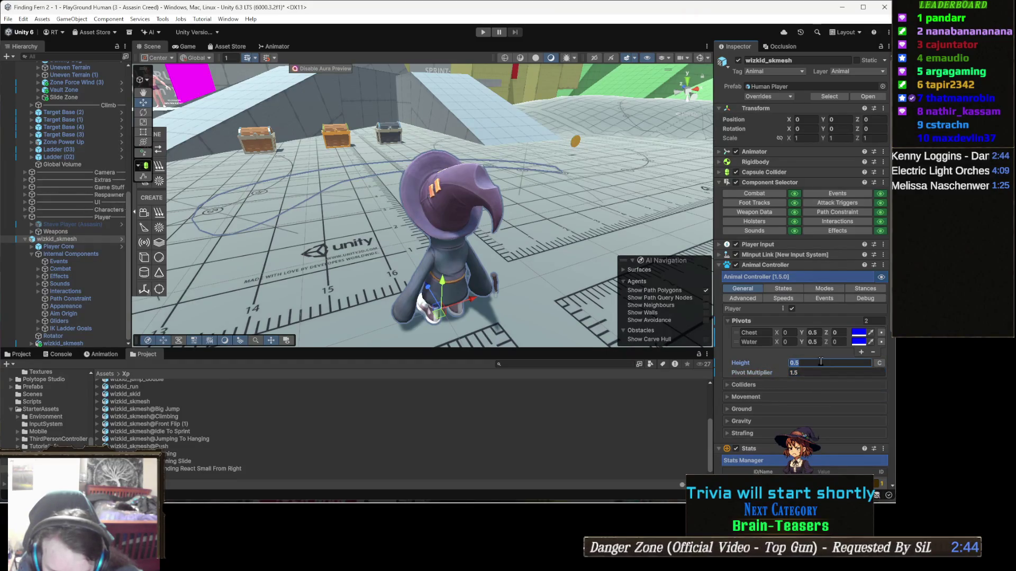
left_click(823, 372)
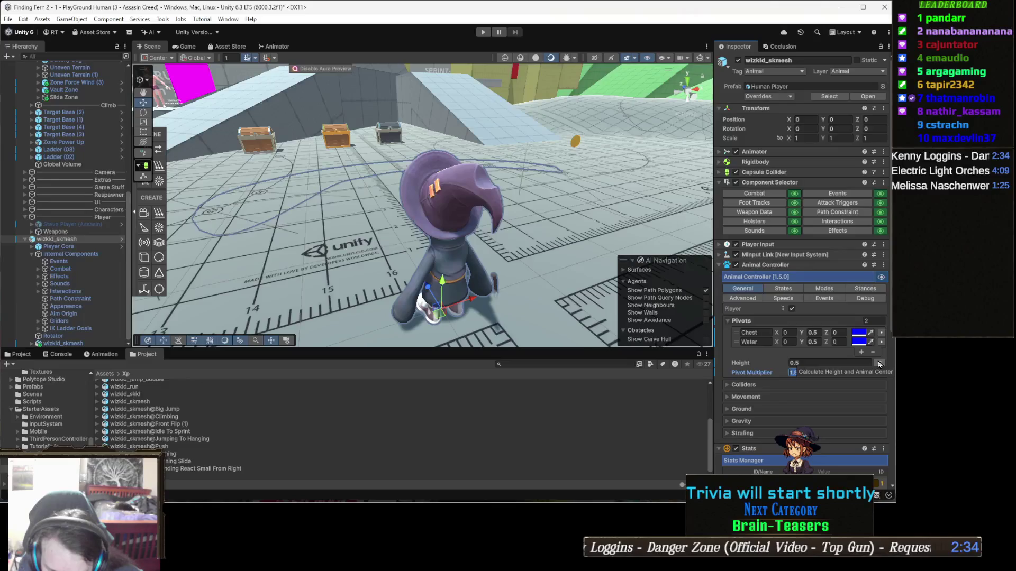
left_click(483, 32)
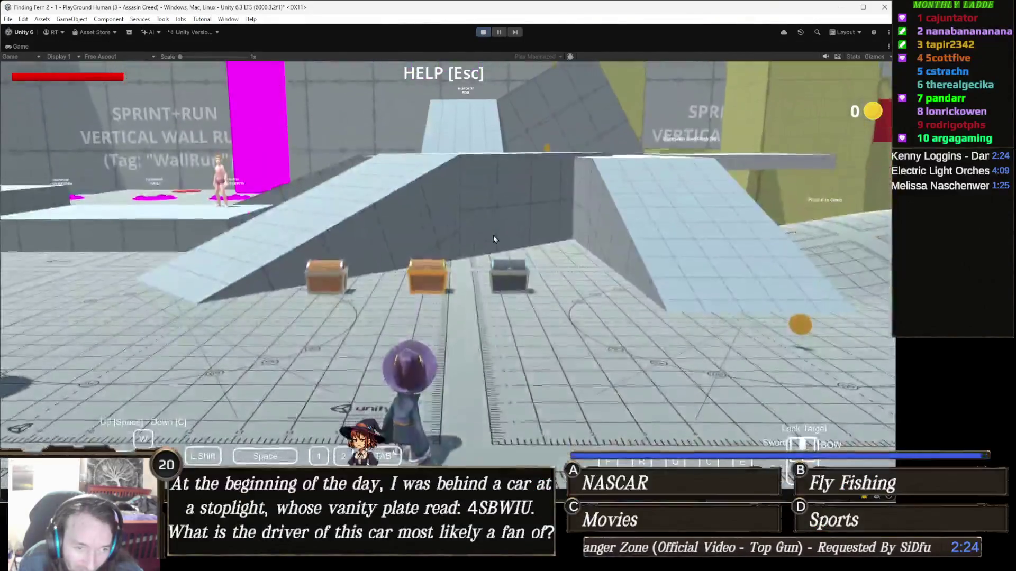
Run the witch across the level and fly up over the grey block.
key("w")
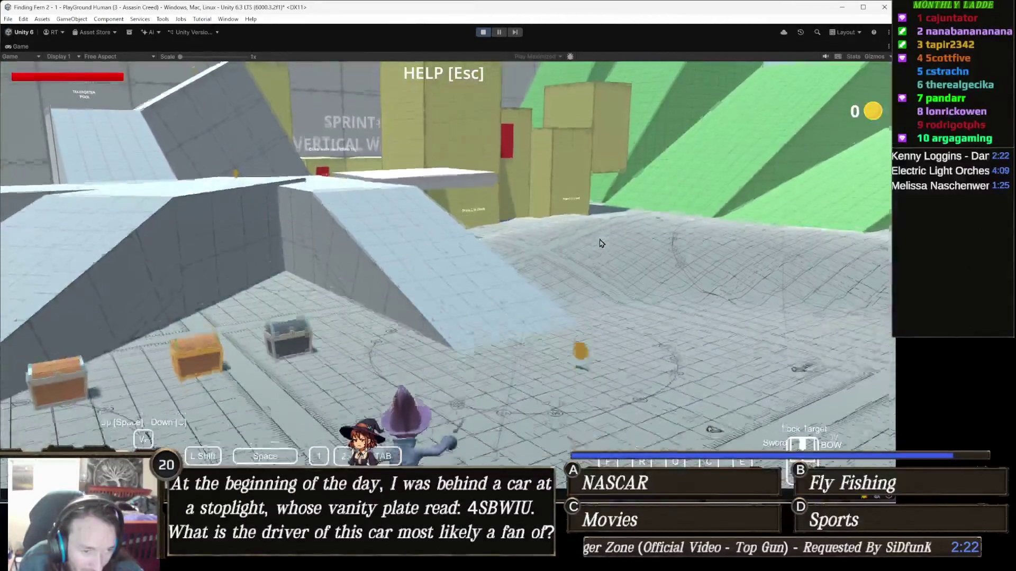
key("w")
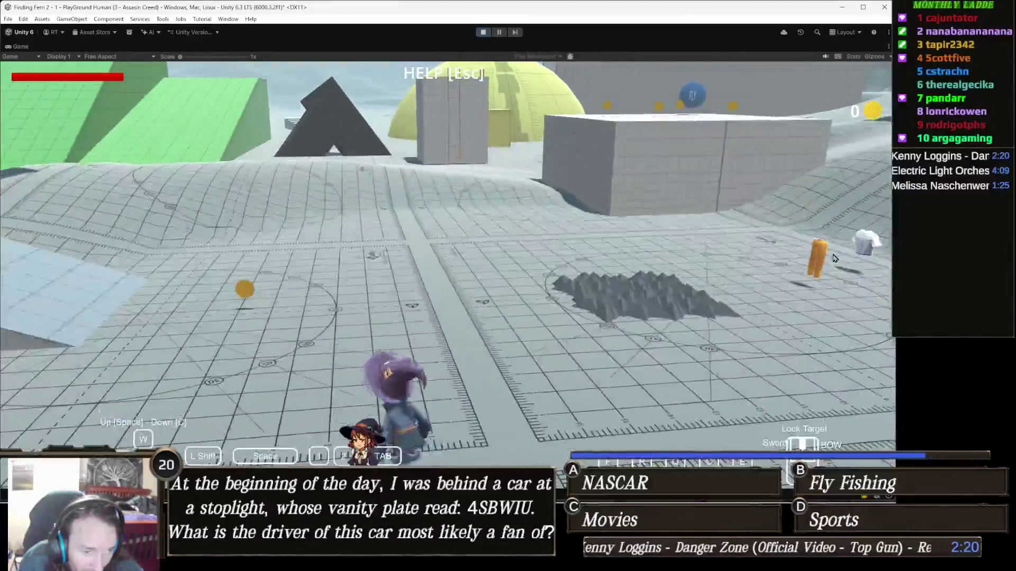
key("w")
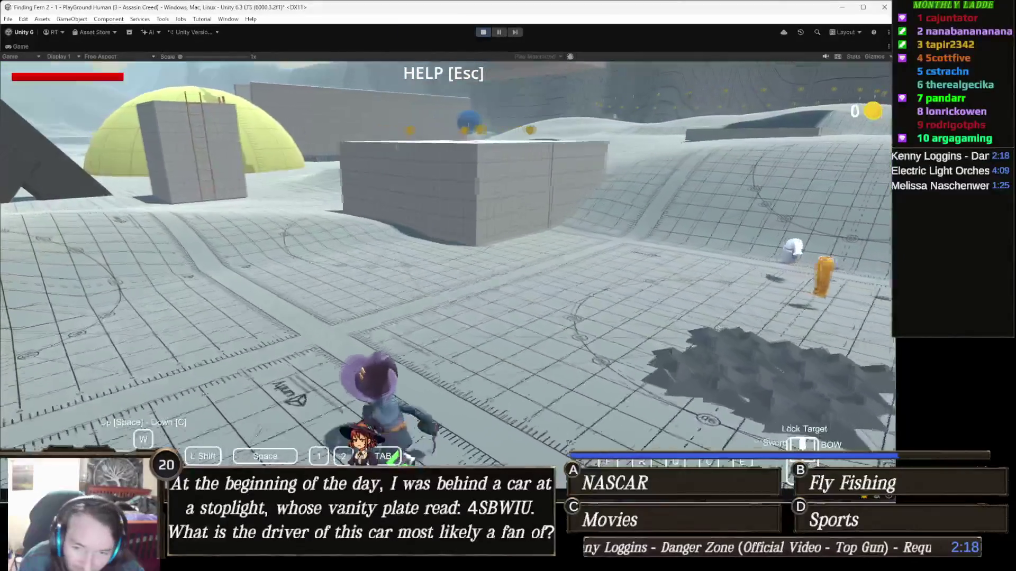
key("w")
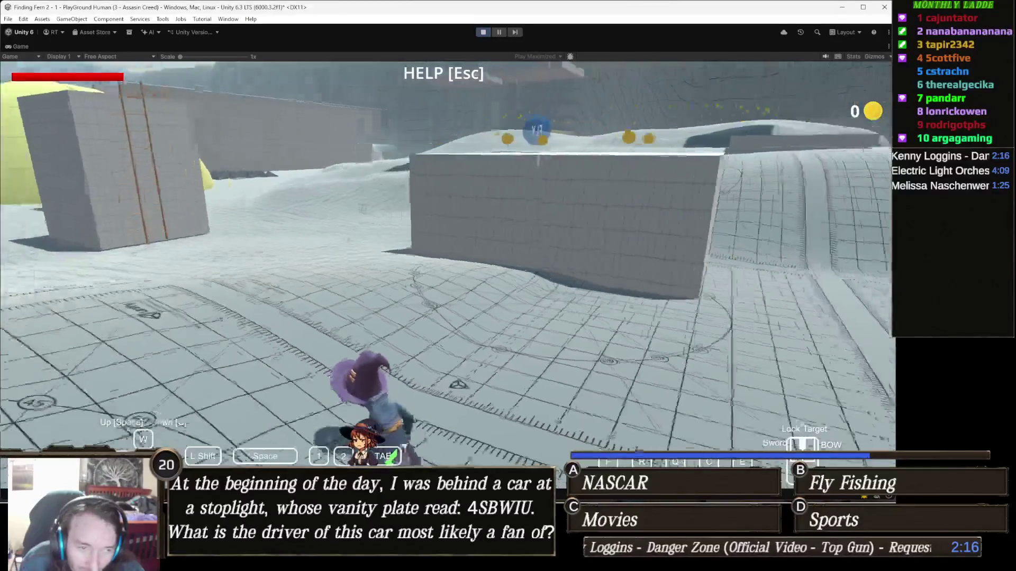
key("space")
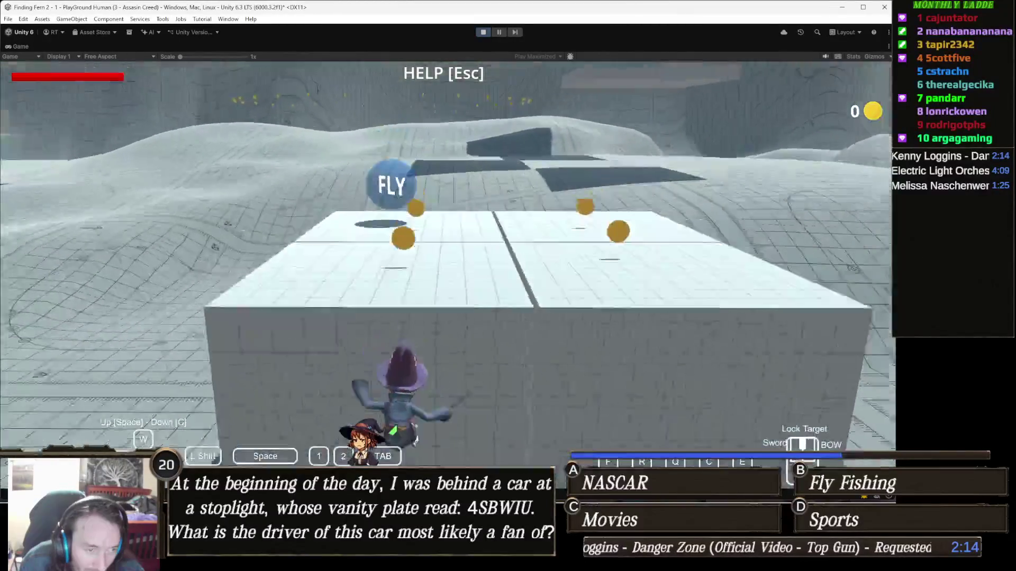
key("w")
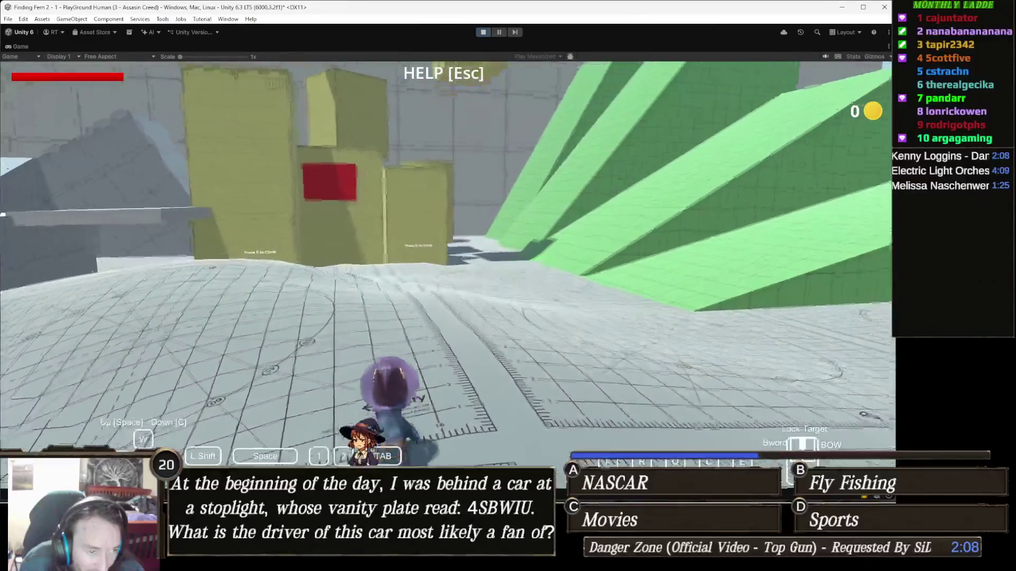
Climb the yellow wall onto the upper blocks, test leaving it, and stop play.
key("w")
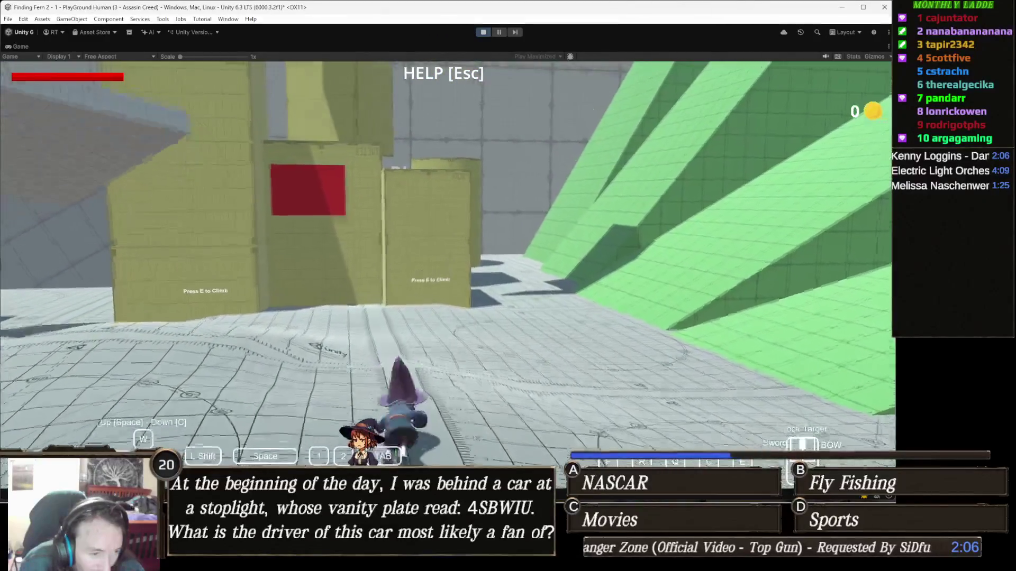
key("w")
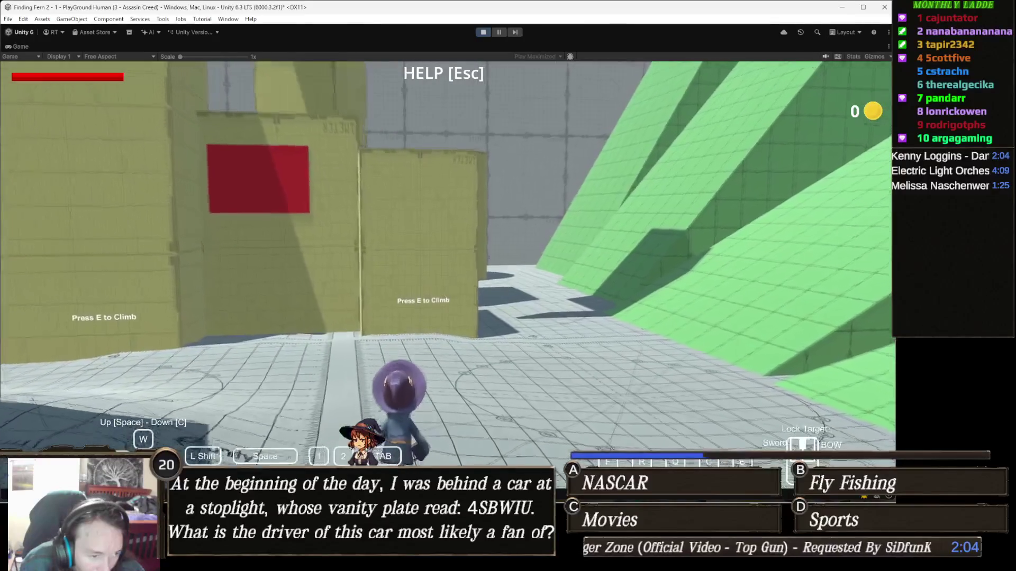
key("w")
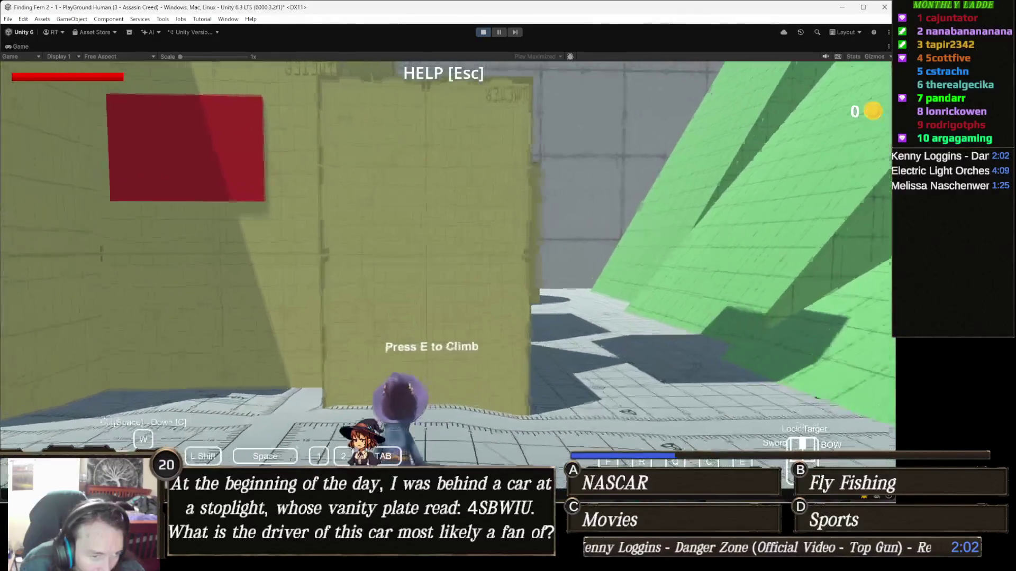
key("w")
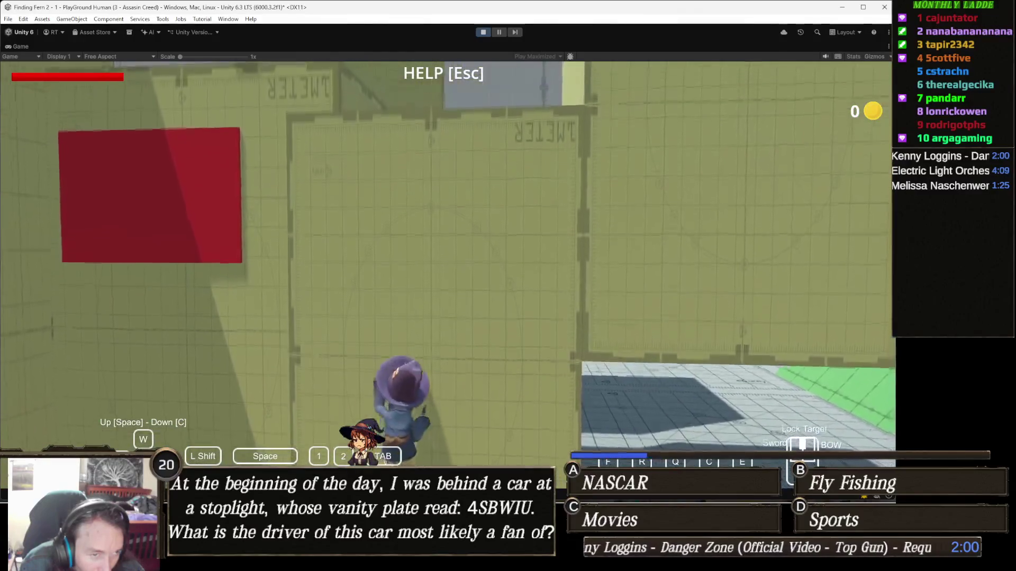
key("w")
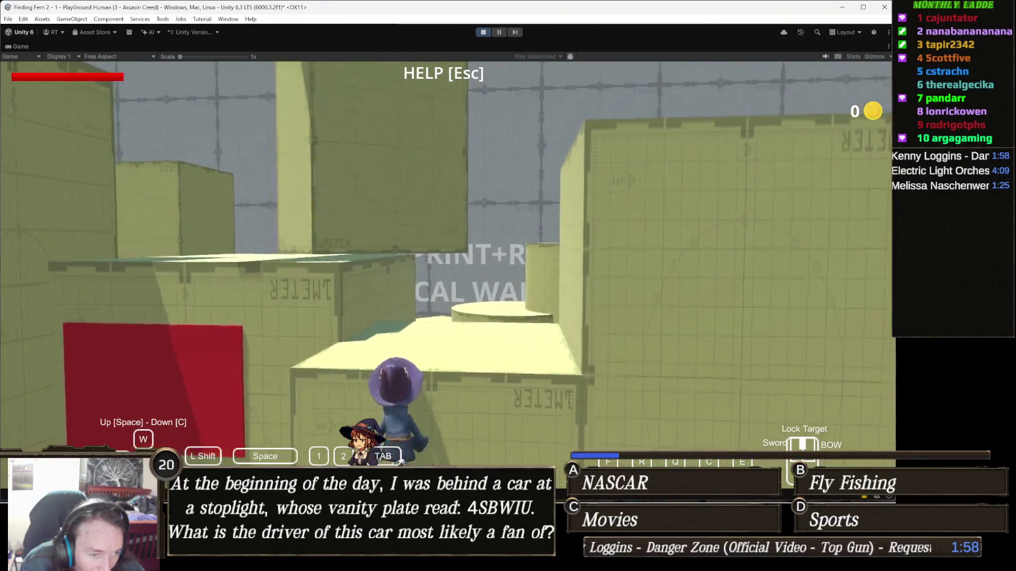
key("w")
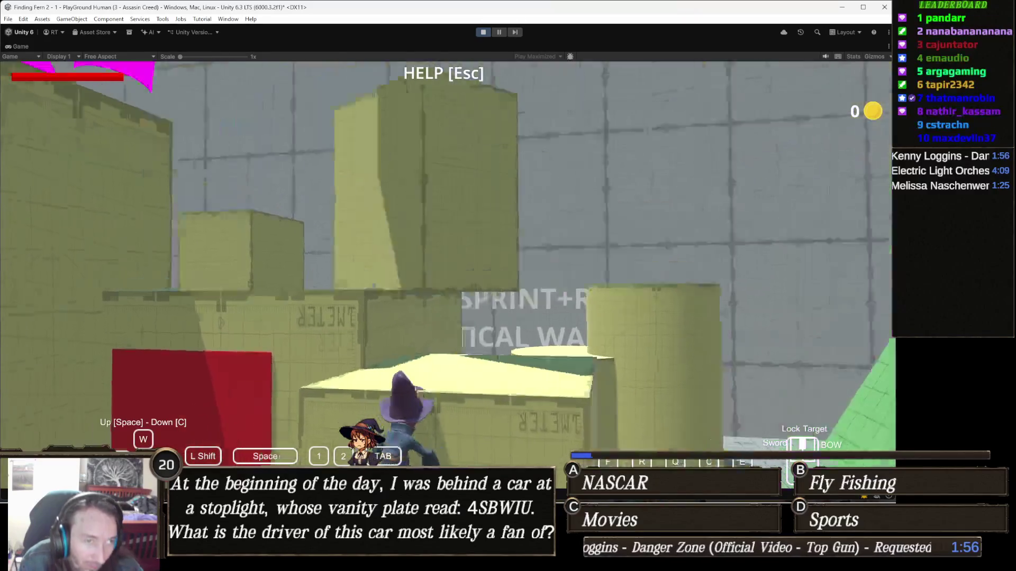
key("w")
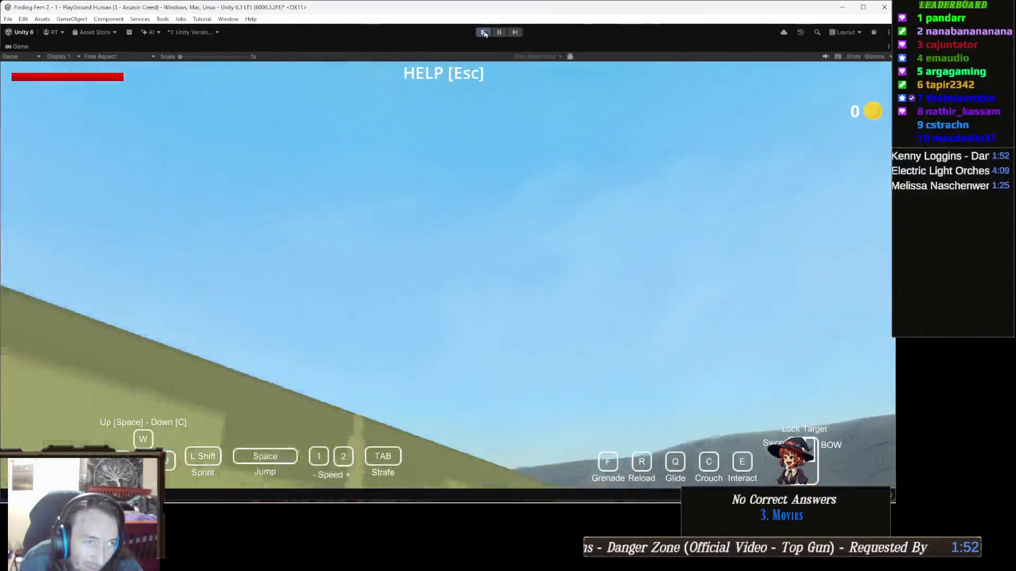
left_click(483, 32)
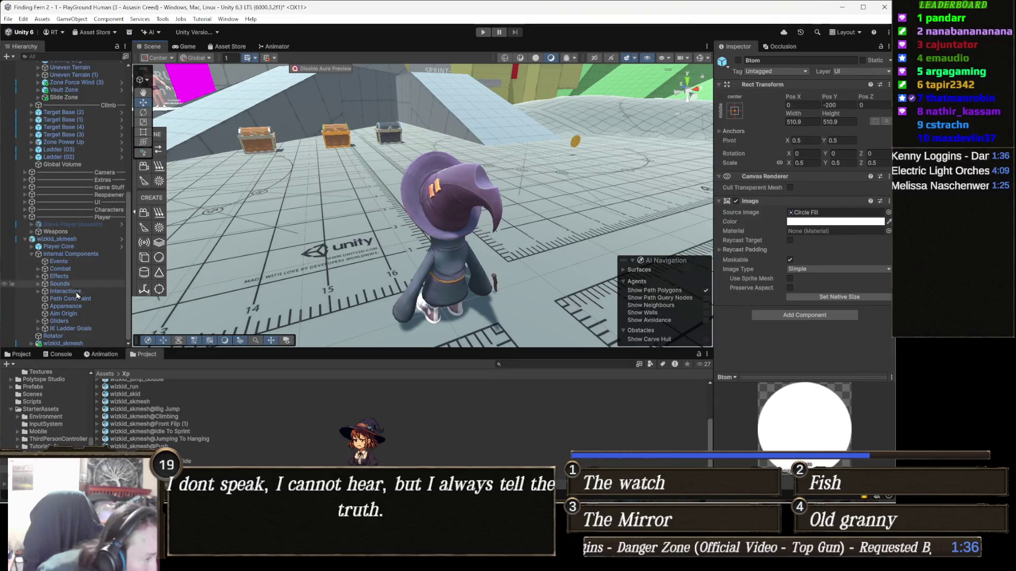
Inspect the Aim Origin and IK Ladder Goals child objects around the witch.
left_click(80, 316)
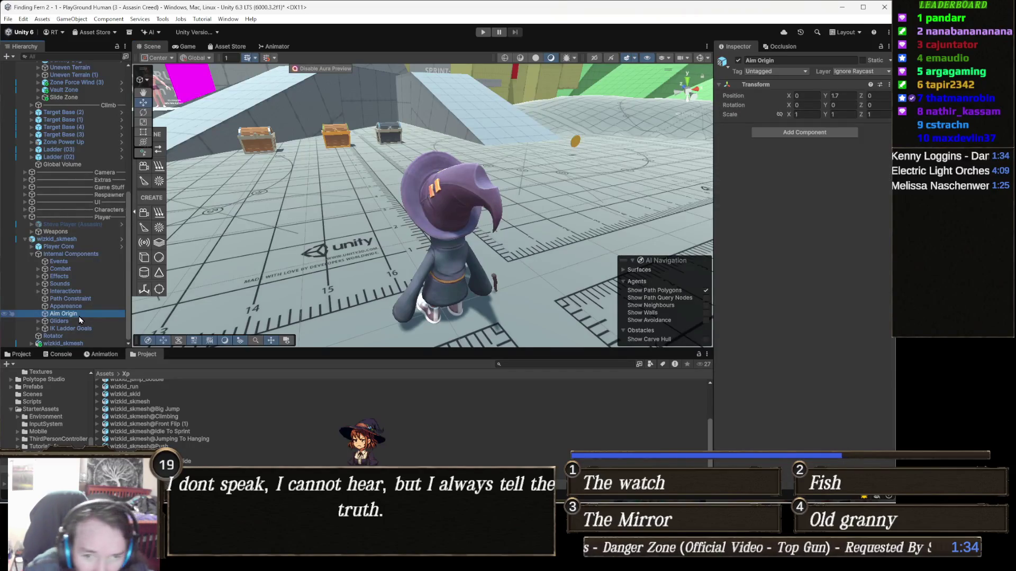
left_click_drag(462, 239, 414, 244)
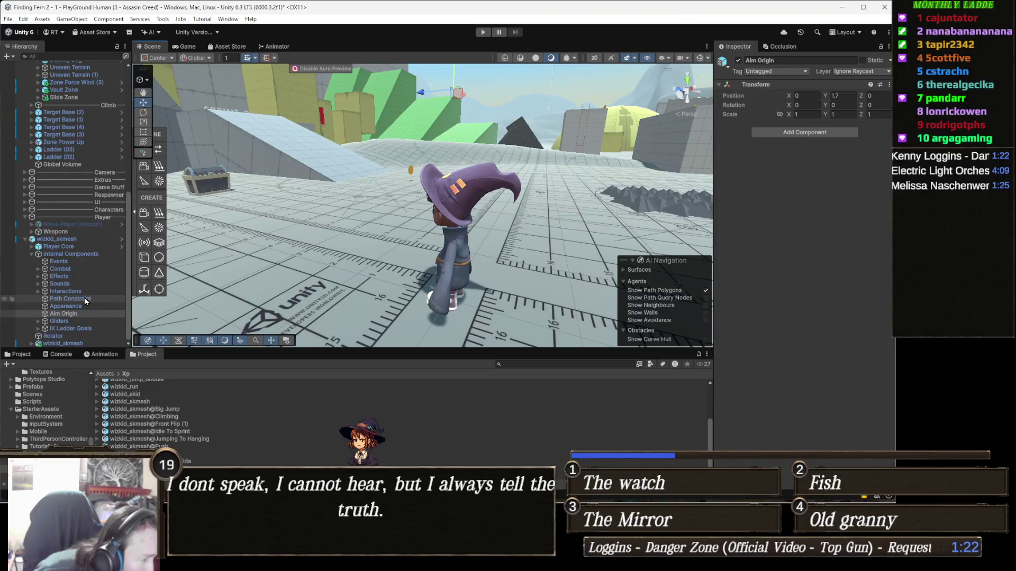
left_click(80, 329)
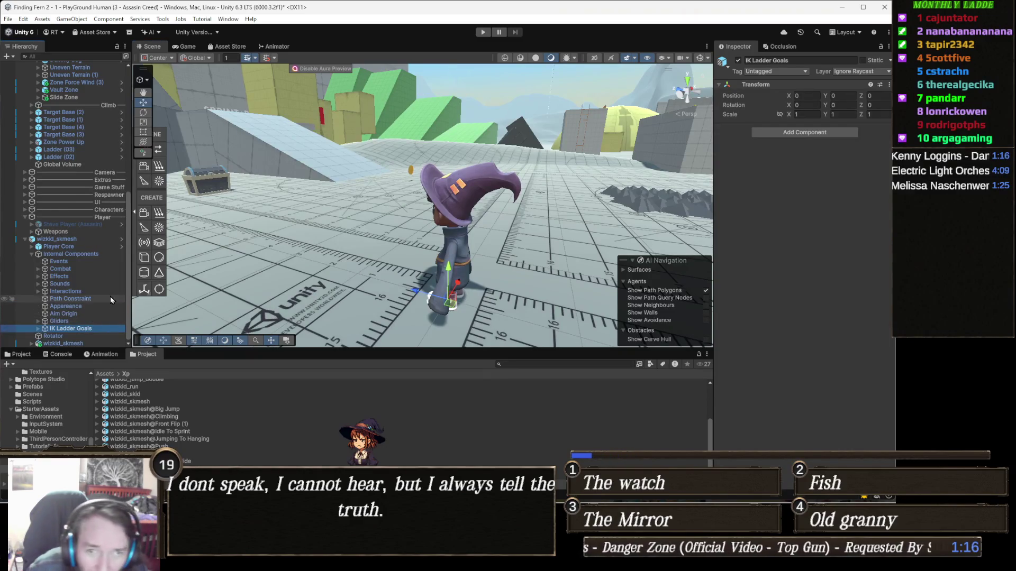
left_click_drag(266, 245, 294, 261)
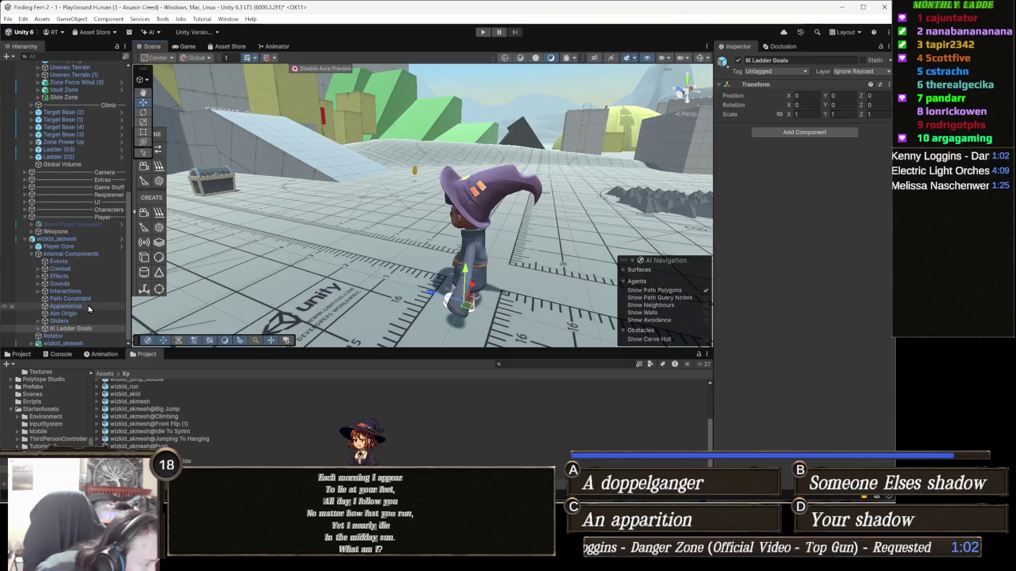
Check Path Constraint's interaction and alignment foldouts, then reselect wizkid_skmesh.
left_click(89, 299)
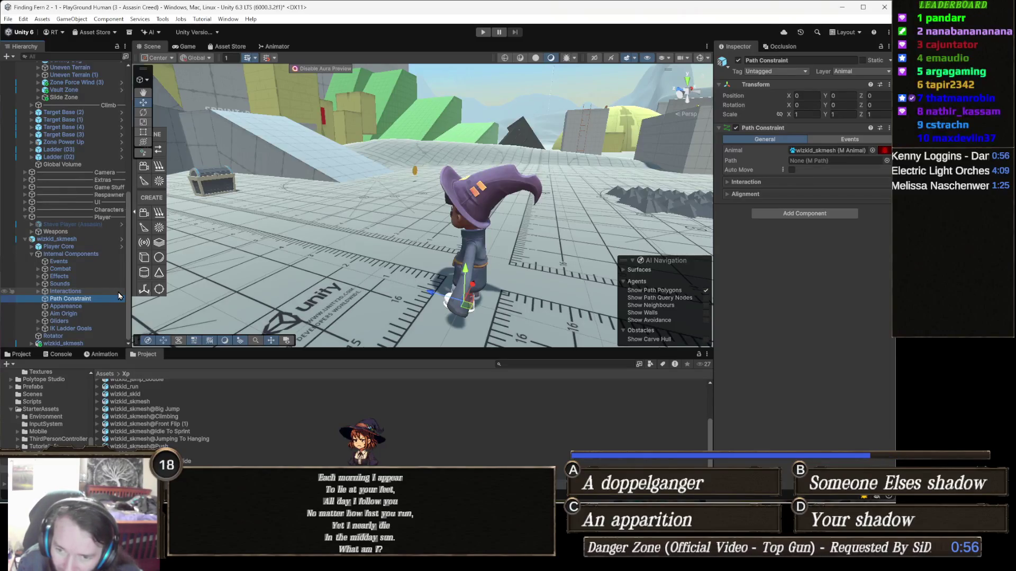
left_click(143, 289)
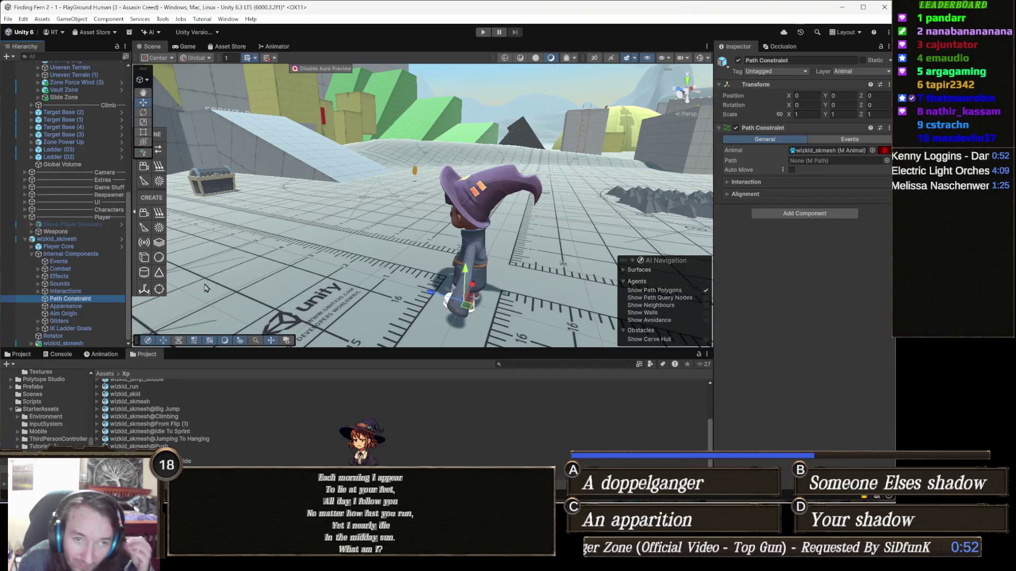
left_click(746, 182)
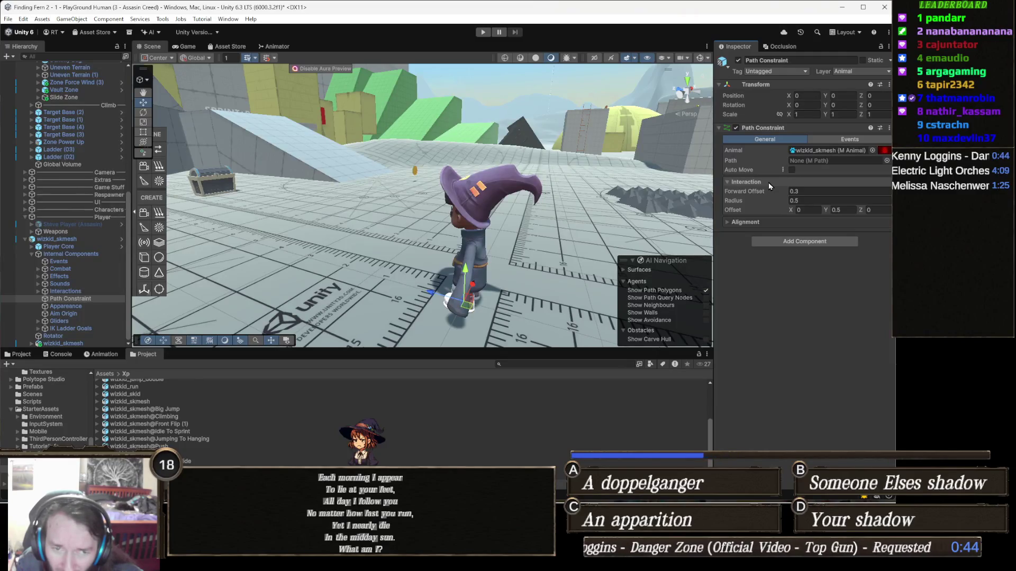
left_click(769, 185)
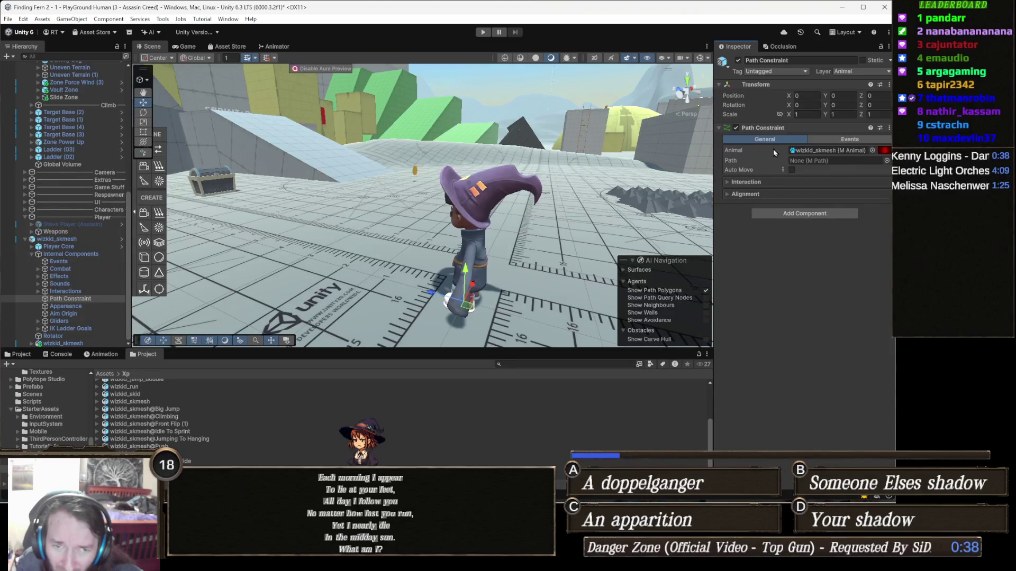
left_click(751, 195)
left_click(750, 195)
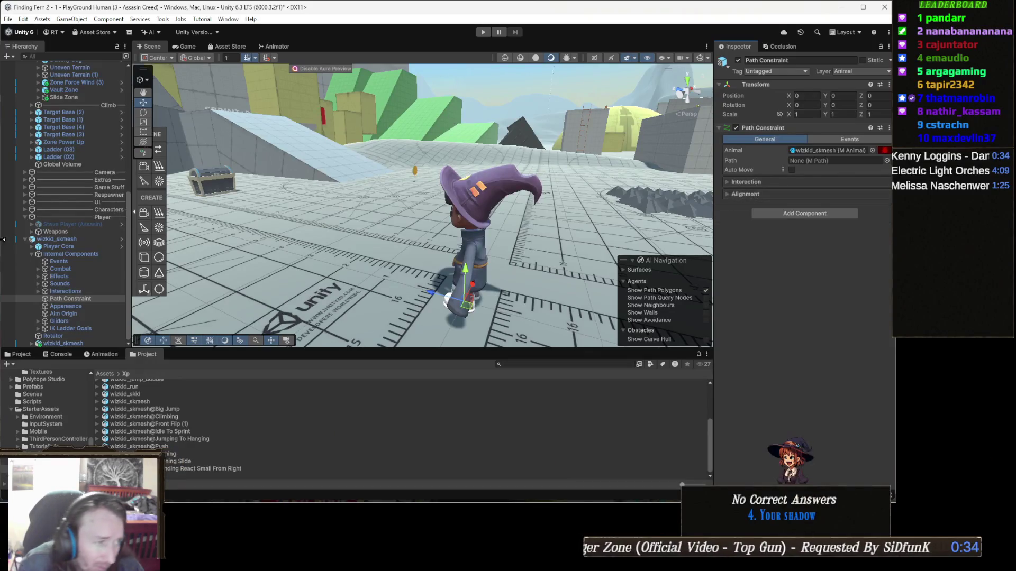
left_click(505, 192)
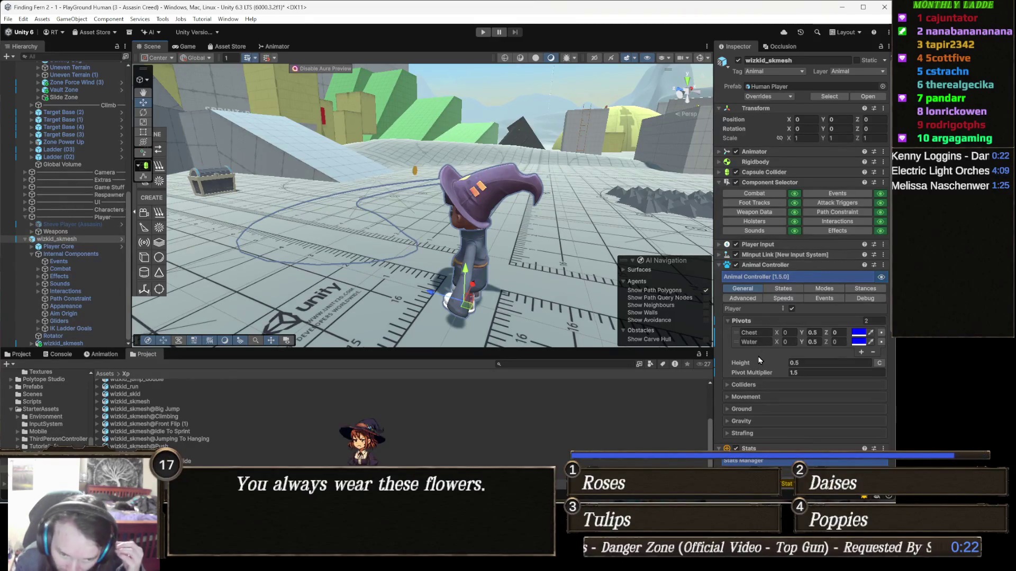
Collapse the pivot settings and briefly check the gravity settings.
left_click(748, 320)
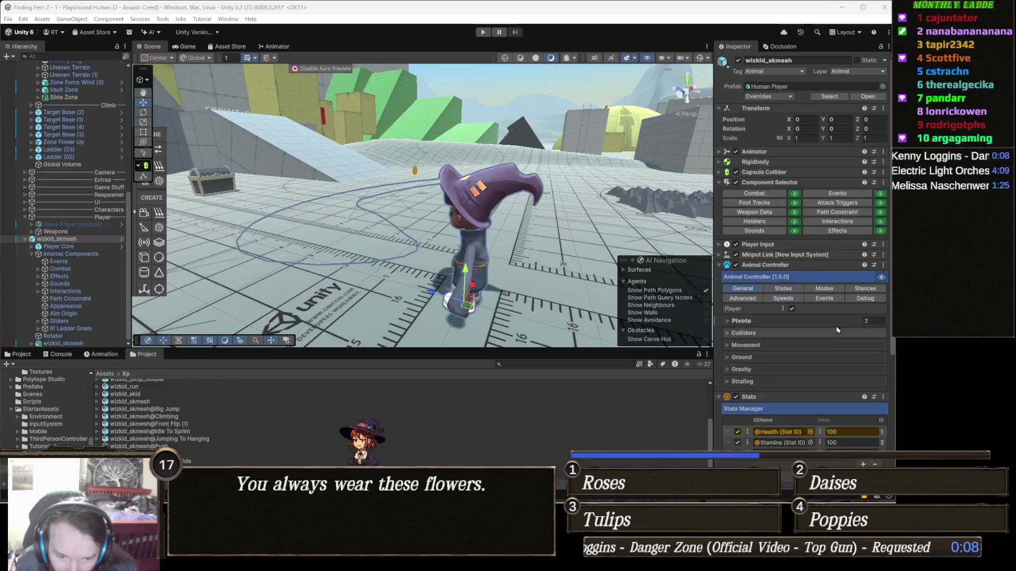
left_click(763, 370)
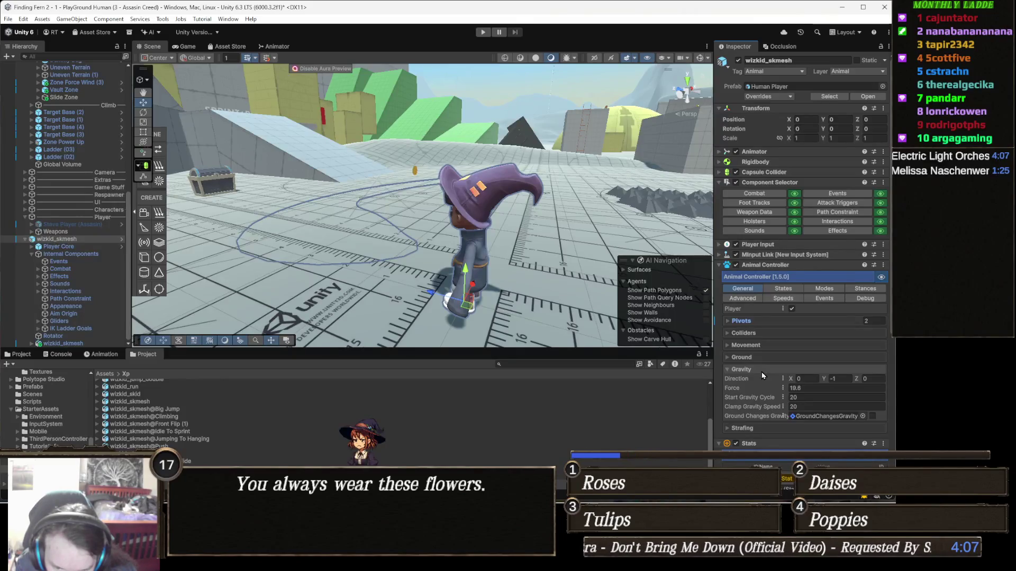
left_click(762, 370)
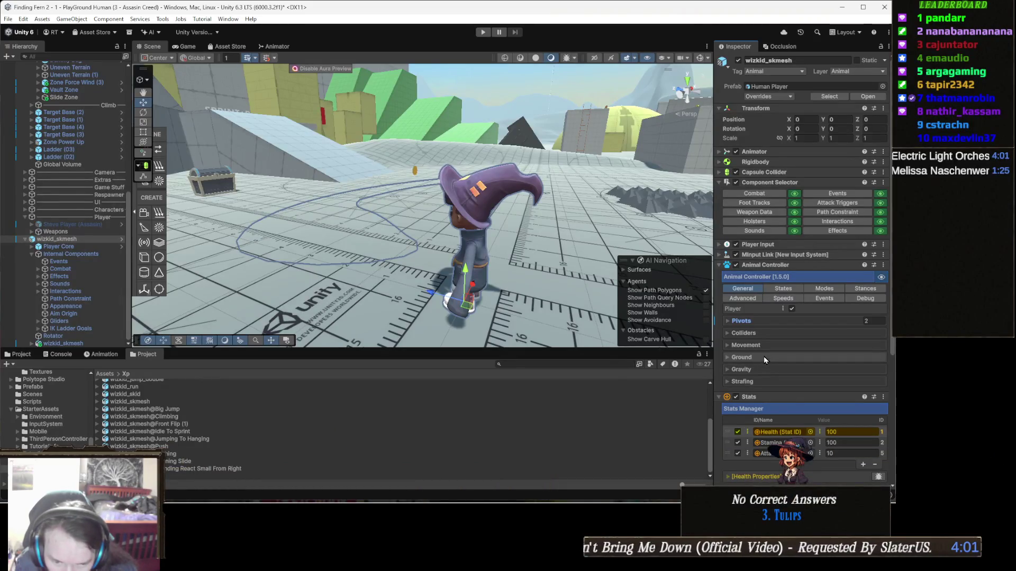
Expand Ground and Ground Alignment, review the tooltips, then fold Ground away.
left_click(763, 357)
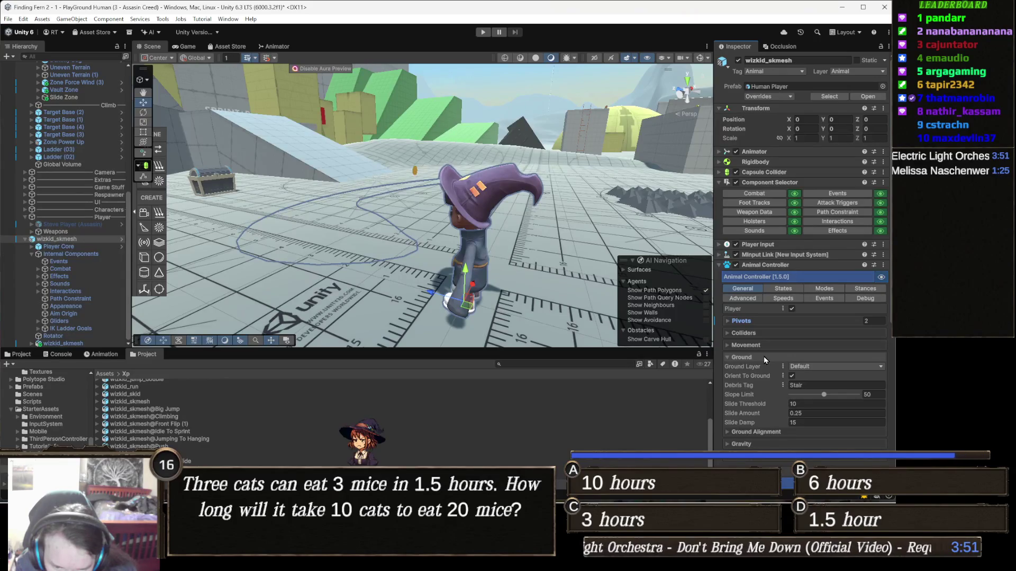
scroll(763, 388, "down", 1)
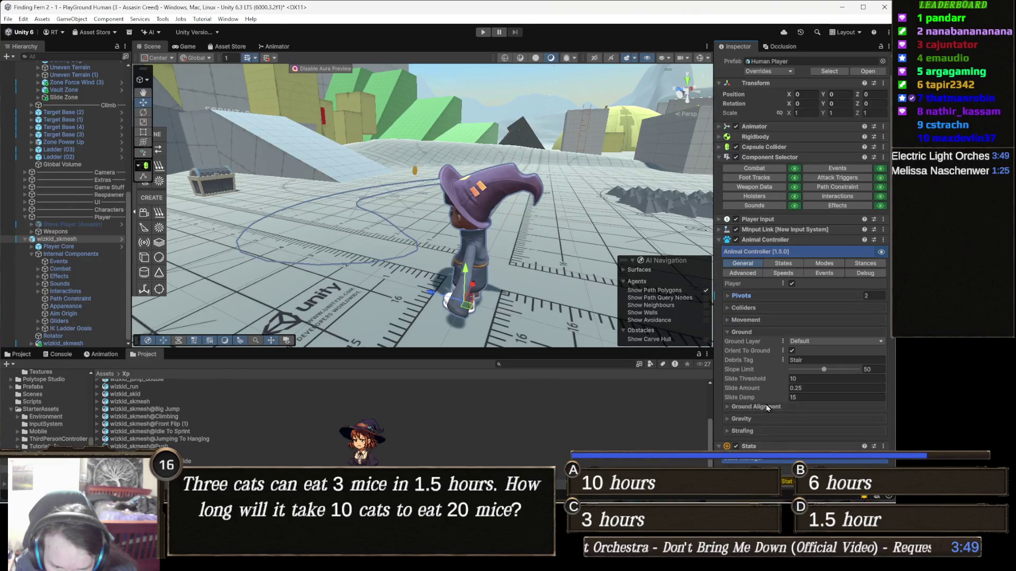
left_click(767, 408)
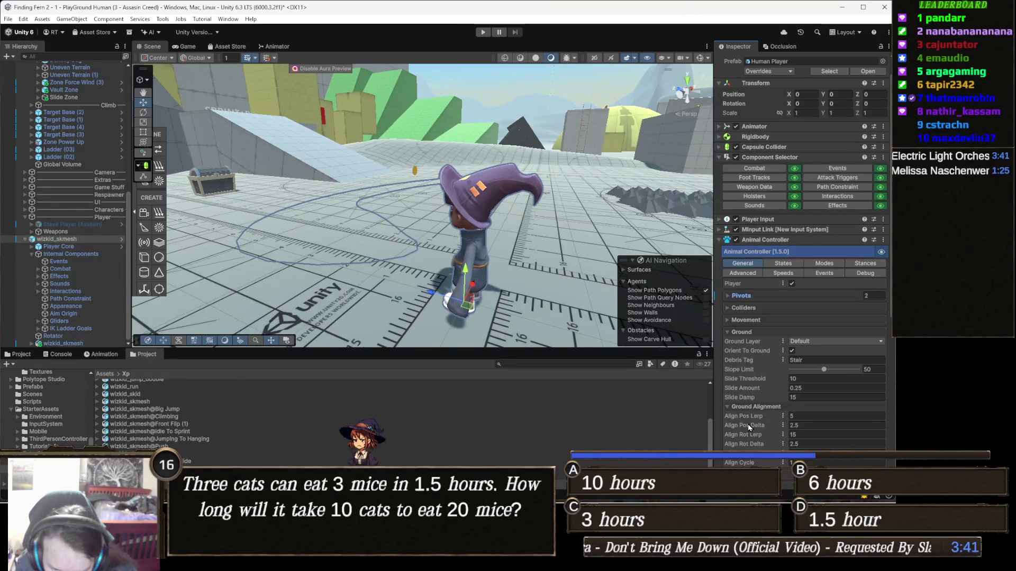
mouse_move(748, 424)
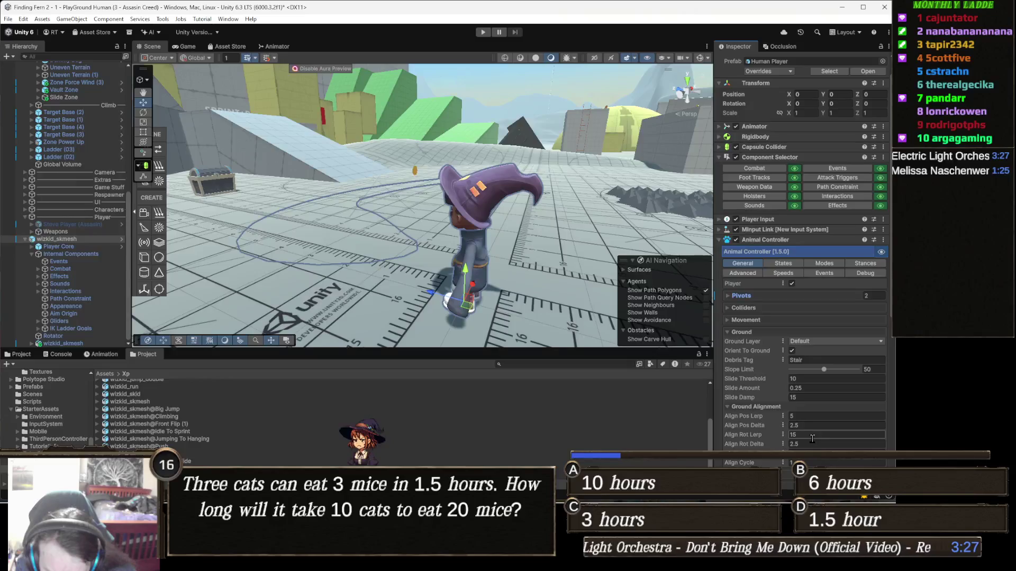
scroll(812, 439, "down", 2)
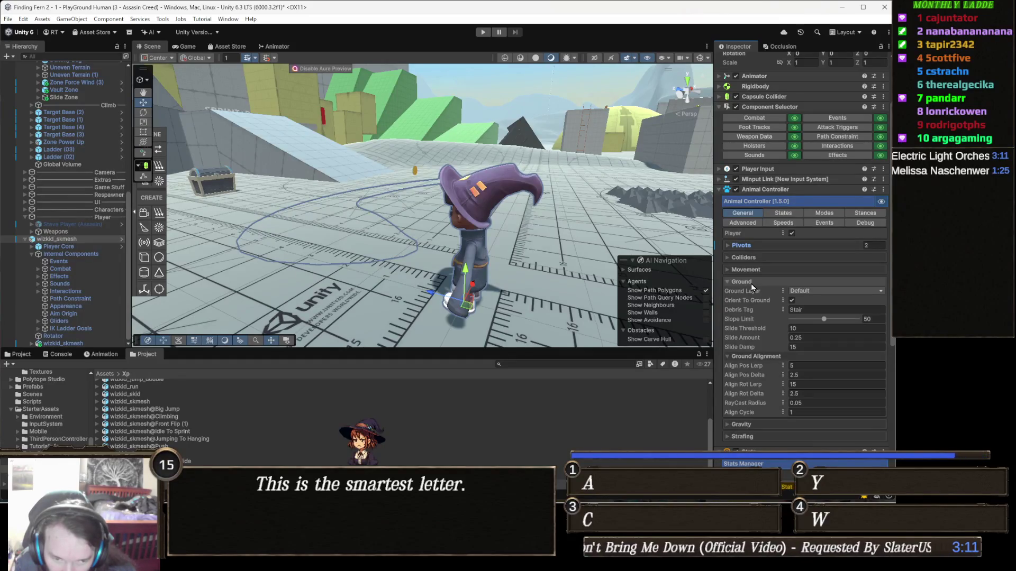
left_click(751, 283)
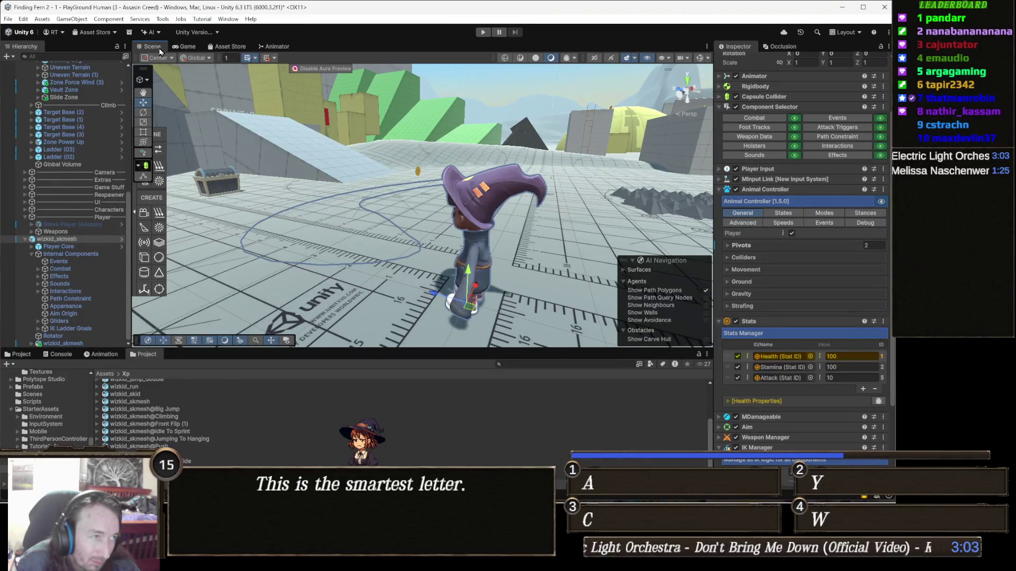
mouse_move(455, 182)
left_mouse_down()
mouse_move(438, 149)
mouse_move(378, 204)
left_mouse_up()
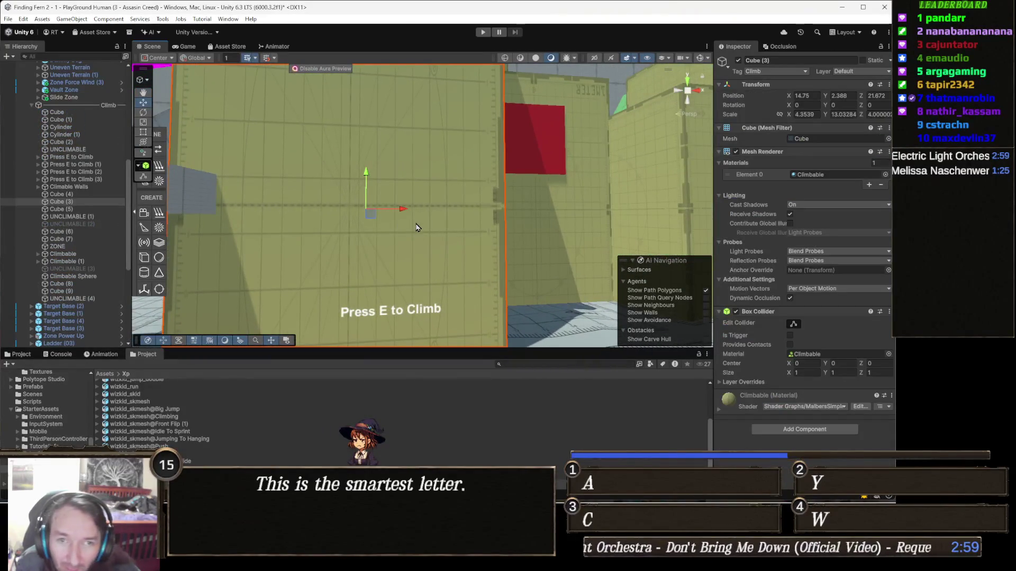
Pull the Scene view back to a level overview and switch to Visual Studio.
mouse_move(479, 206)
left_mouse_down()
mouse_move(294, 228)
mouse_move(477, 195)
mouse_move(529, 206)
left_mouse_up()
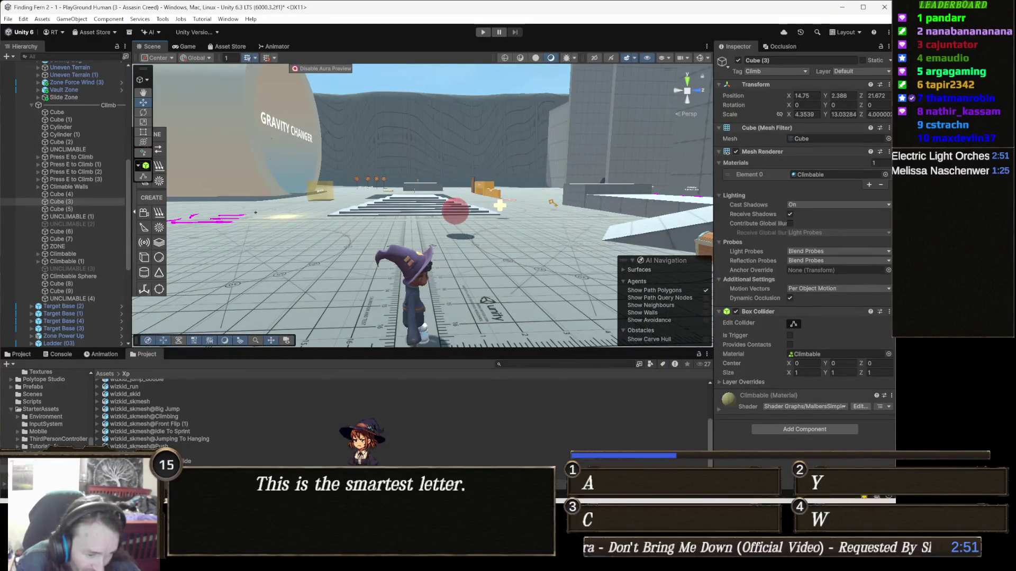
key("alt+Tab")
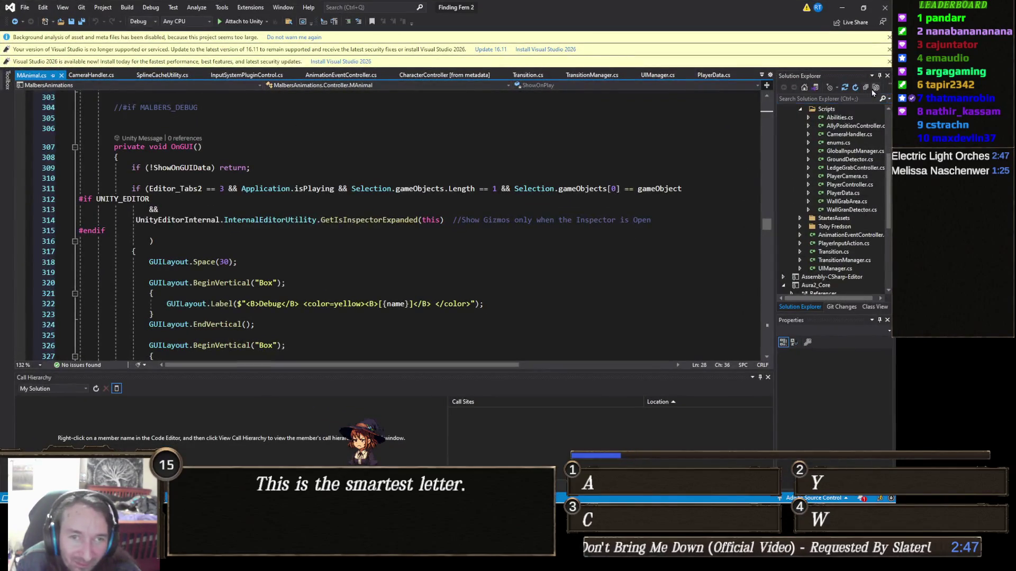
Search Solution Explorer for climb files and open Climb.cs.
left_click(846, 98)
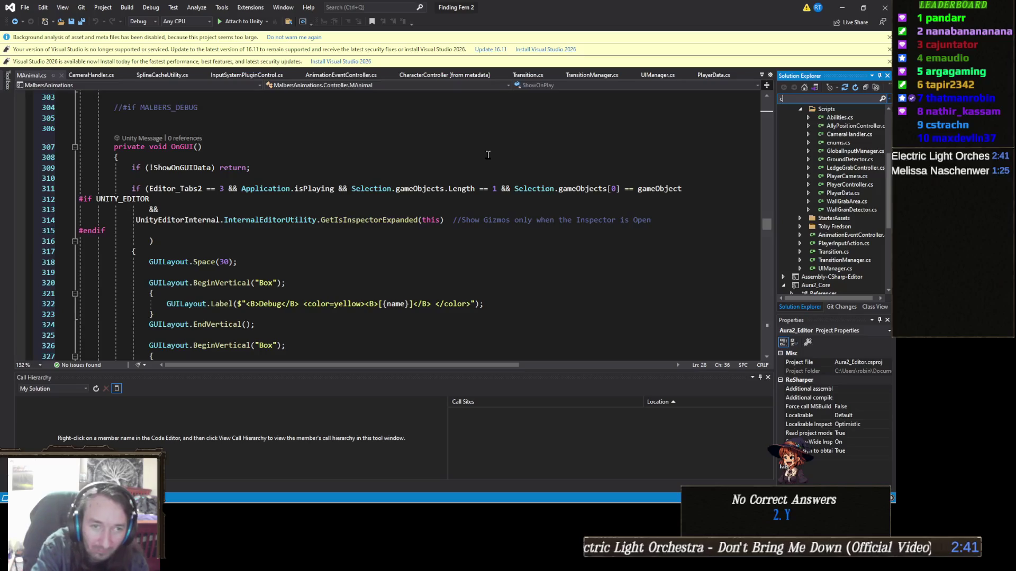
type("limb")
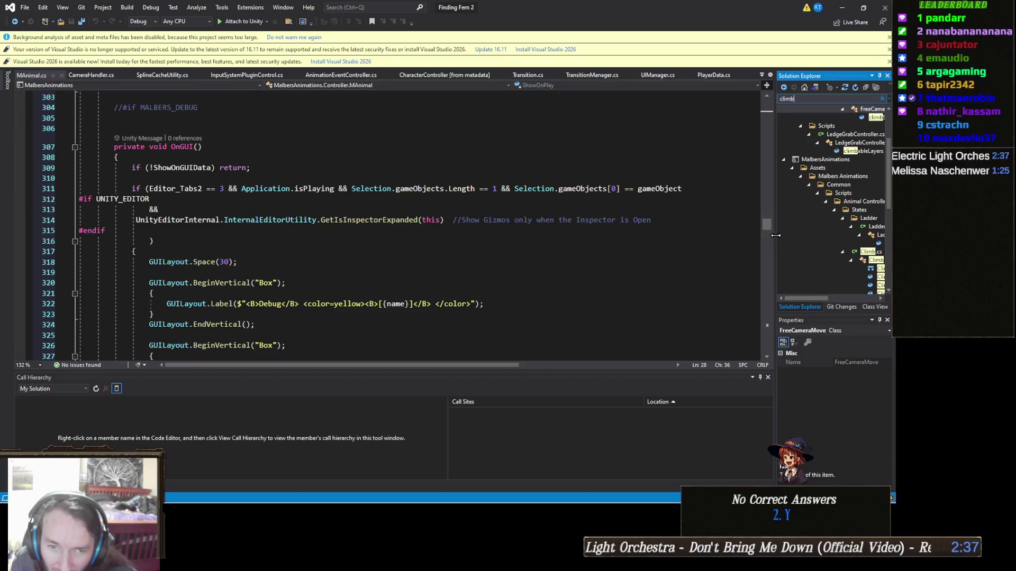
left_click_drag(776, 247, 742, 259)
scroll(818, 199, "up", 2)
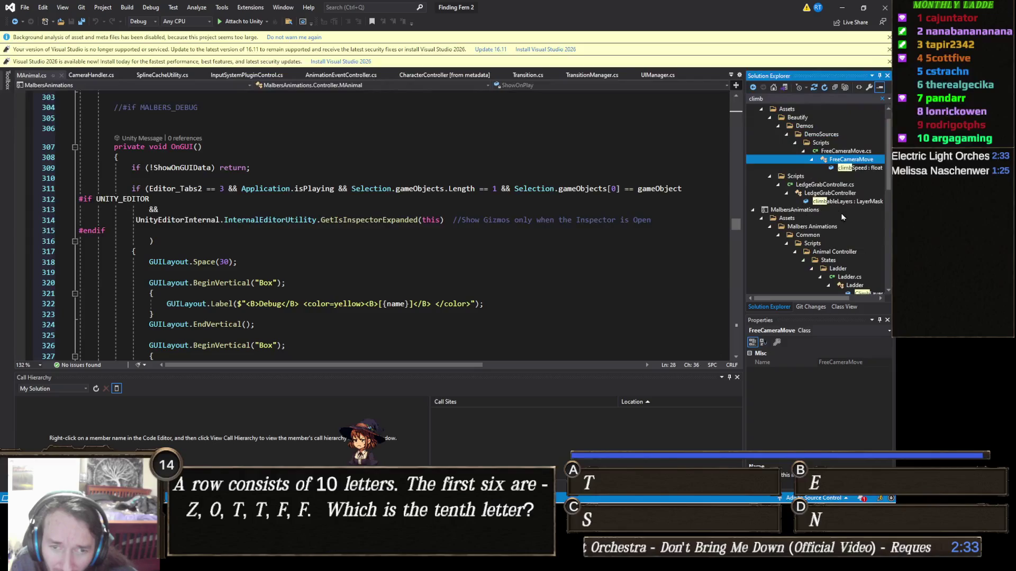
left_click(770, 177)
scroll(857, 208, "down", 1)
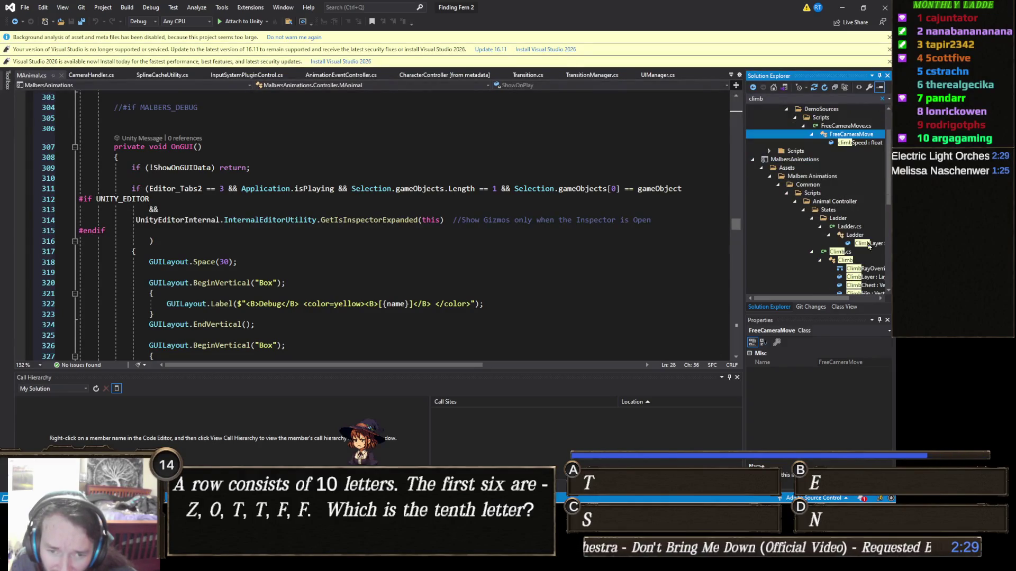
double_click(846, 252)
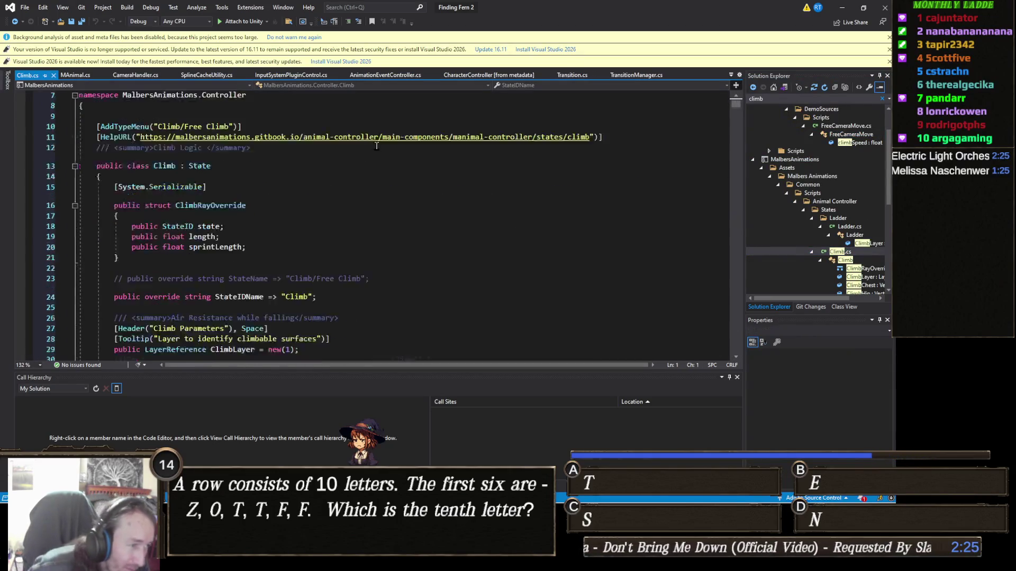
Scroll through Climb.cs's climb and wall-detection fields, then return to Unity.
scroll(377, 146, "down", 2)
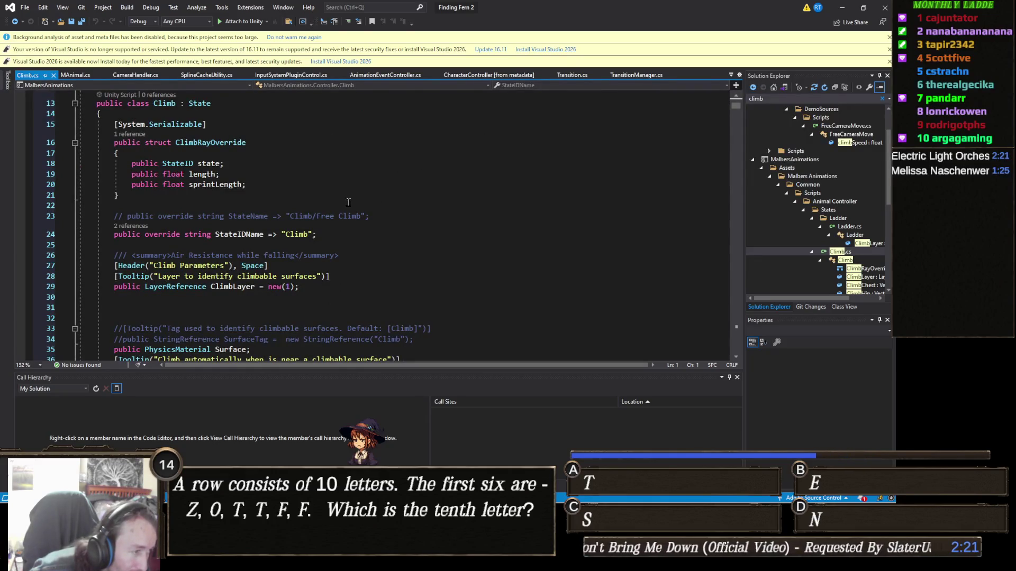
scroll(288, 211, "up", 4)
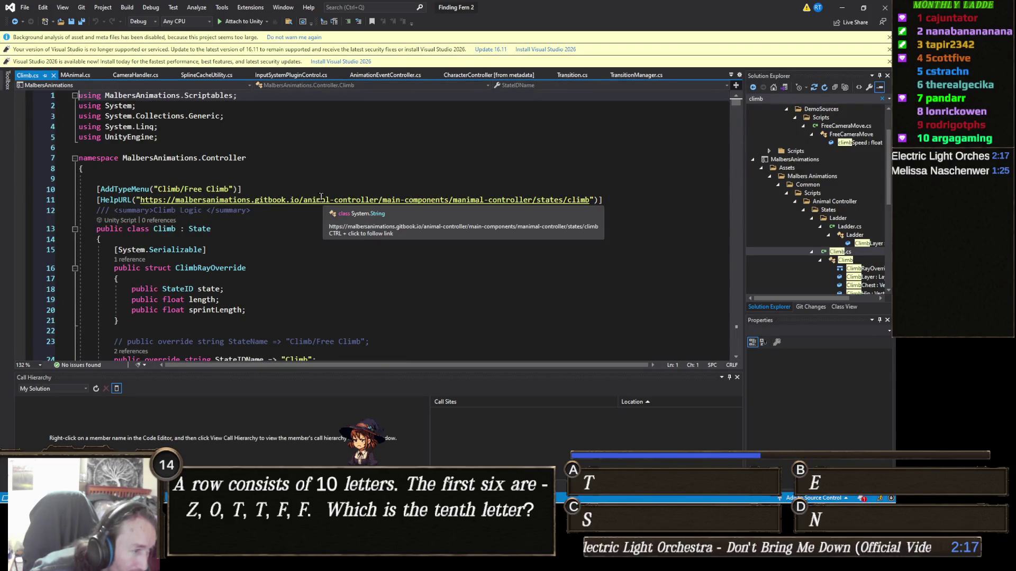
scroll(328, 202, "down", 13)
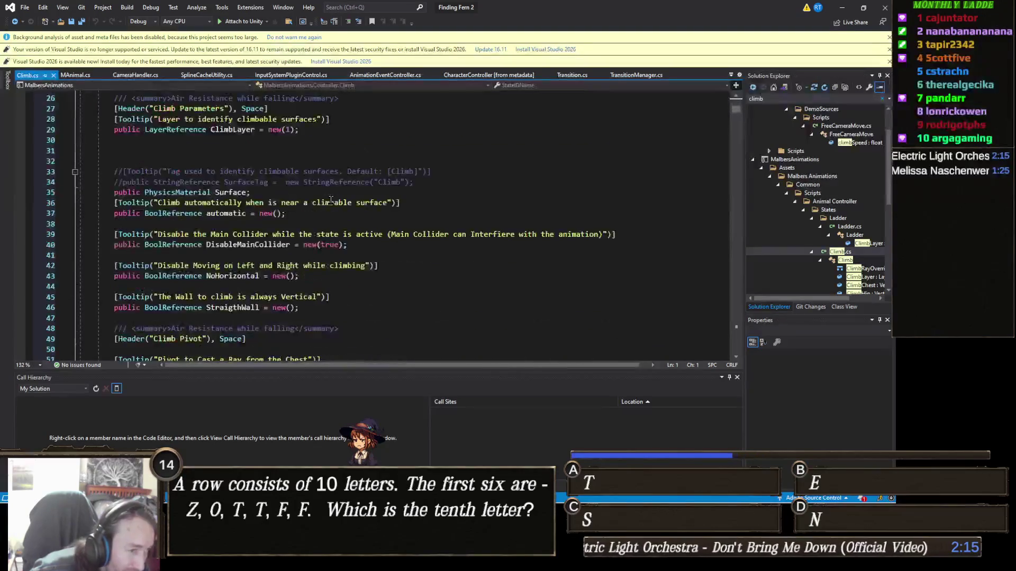
scroll(334, 200, "down", 9)
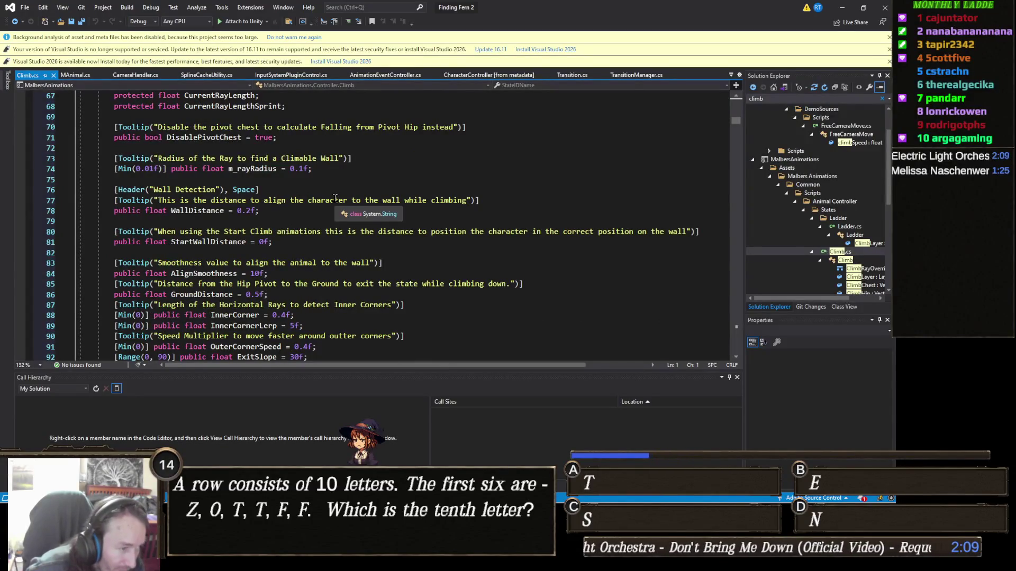
key("alt+Tab")
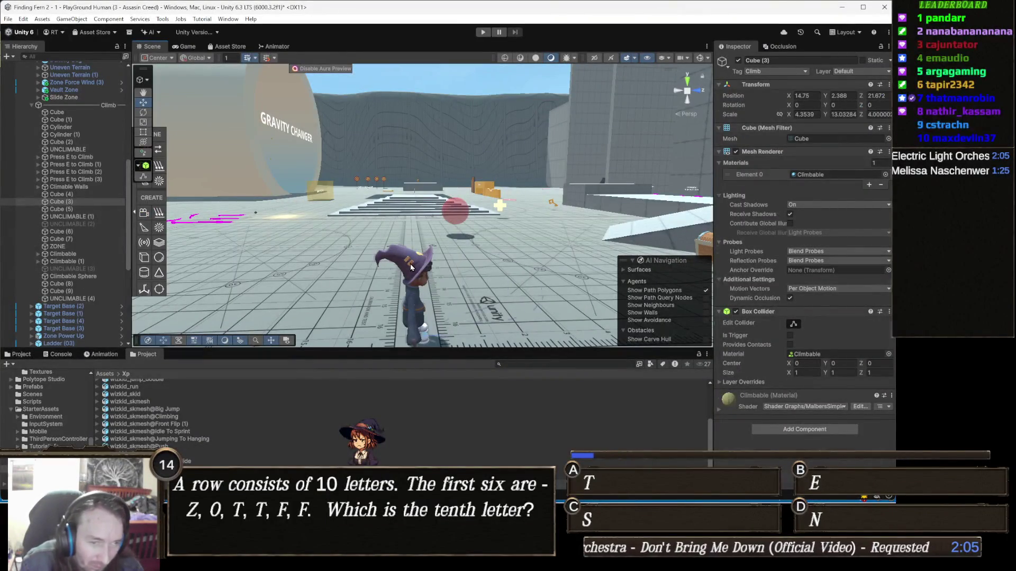
Select wizkid_skmesh, list its Animal Controller states, and ping Human LedgeGrab in the Project.
left_click(407, 285)
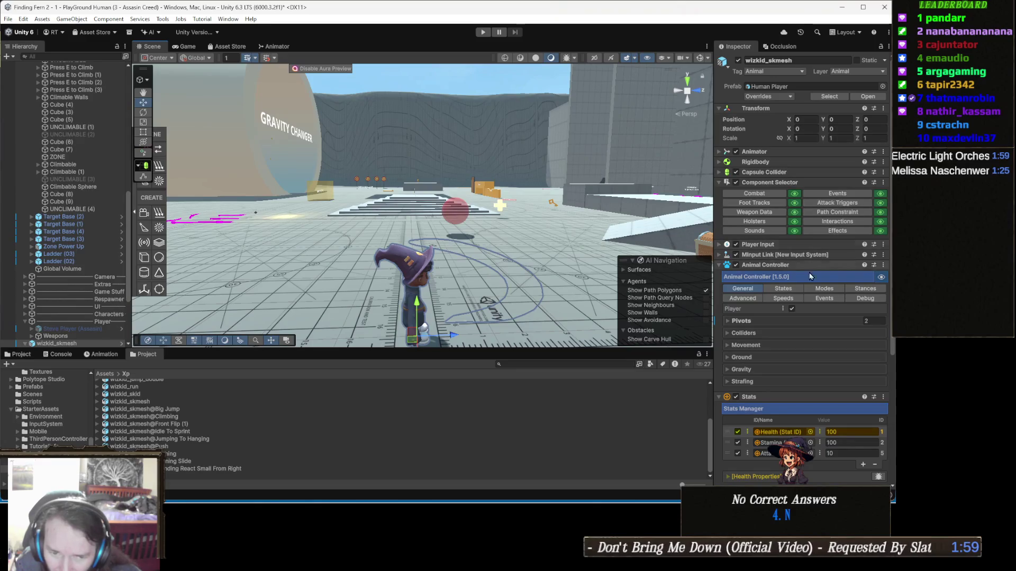
left_click(783, 289)
scroll(794, 317, "down", 3)
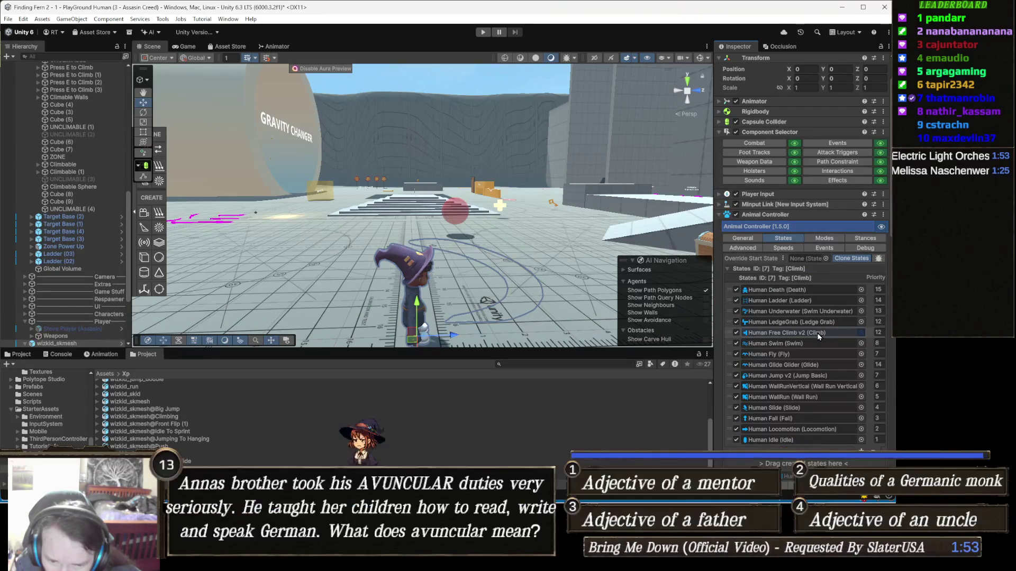
left_click(823, 324)
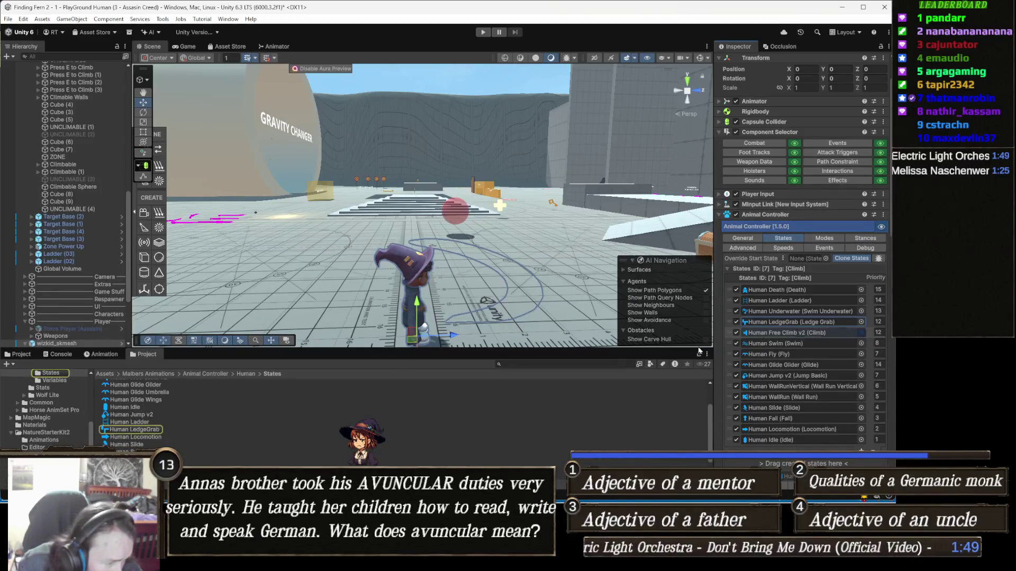
Show Human LedgeGrab's parameters and expand its Step 1 Meter, Ledge Grab, 3M Grab profiles.
left_click(117, 431)
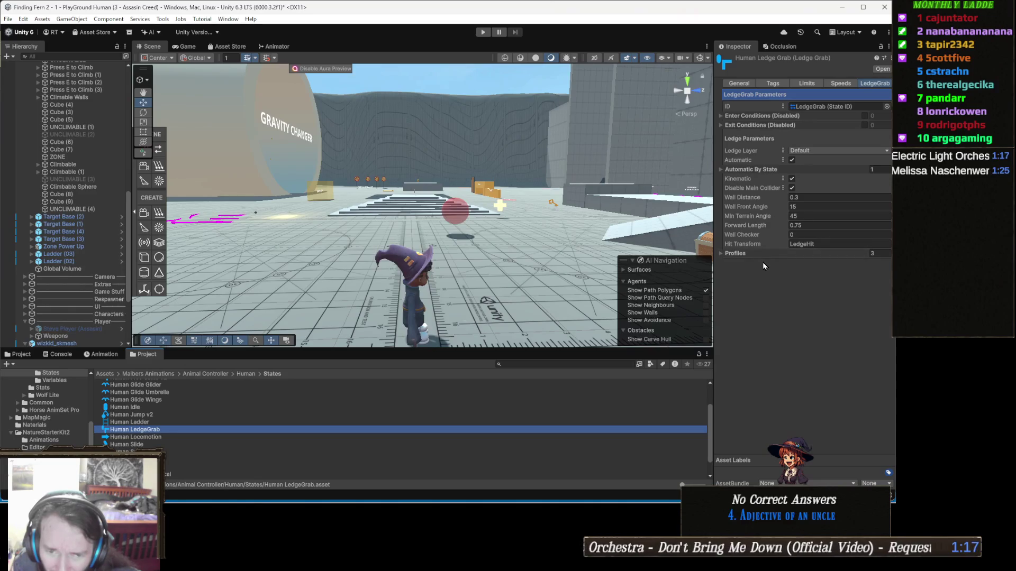
left_click(737, 256)
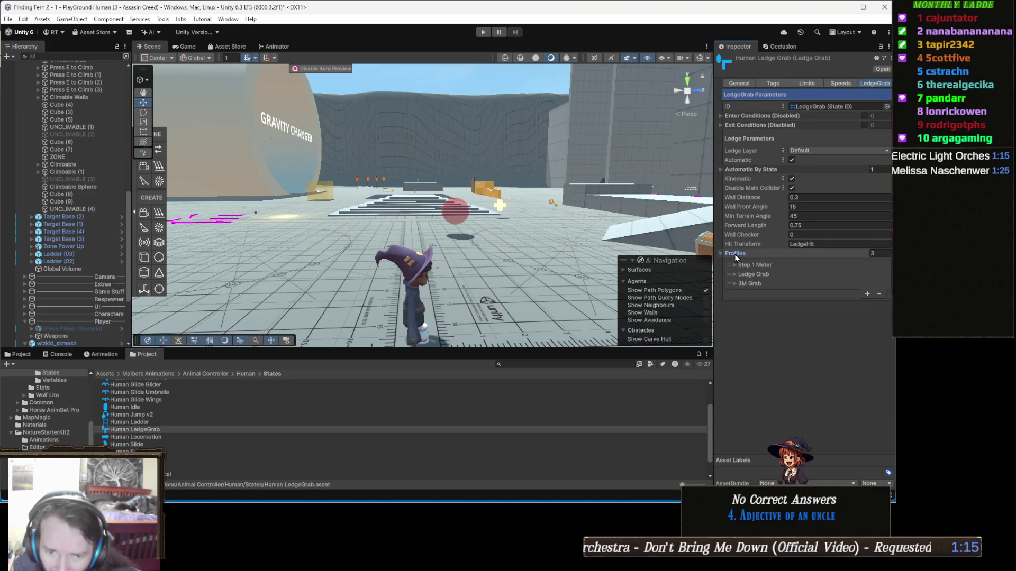
Change the Ledge Grab profile's Height from 1.8 to 0.5 and start a play test.
left_click(769, 266)
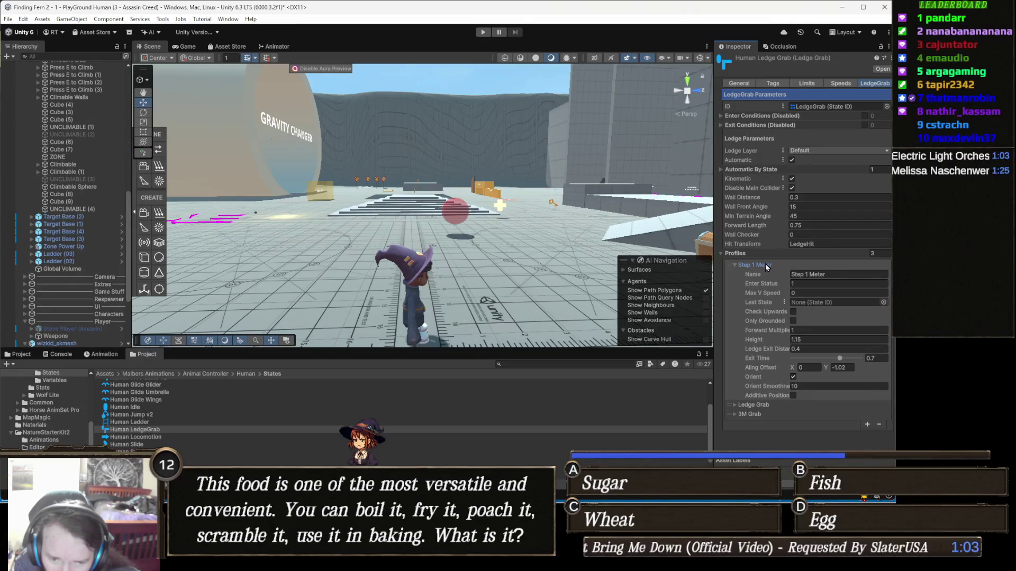
left_click(766, 267)
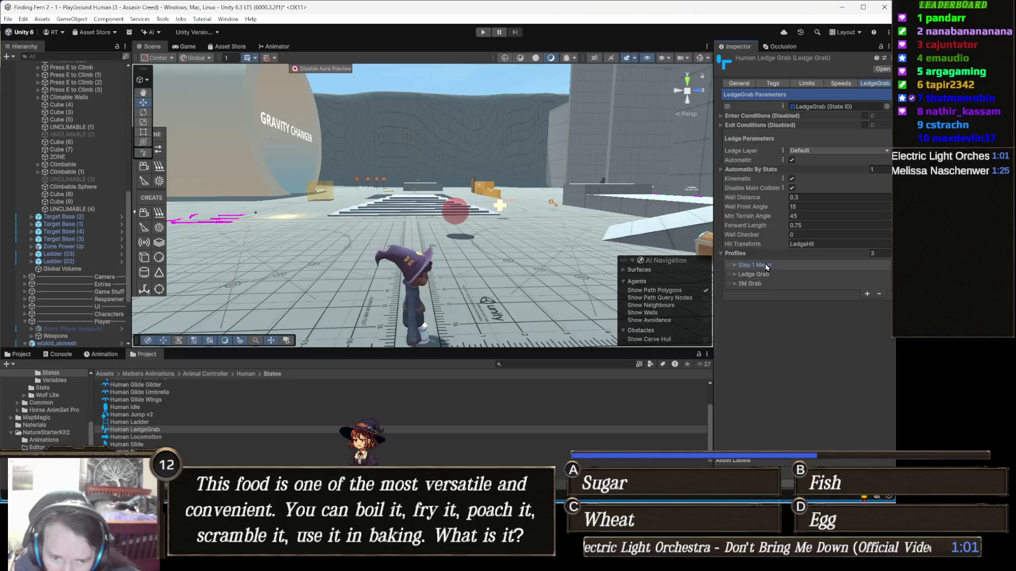
left_click(769, 275)
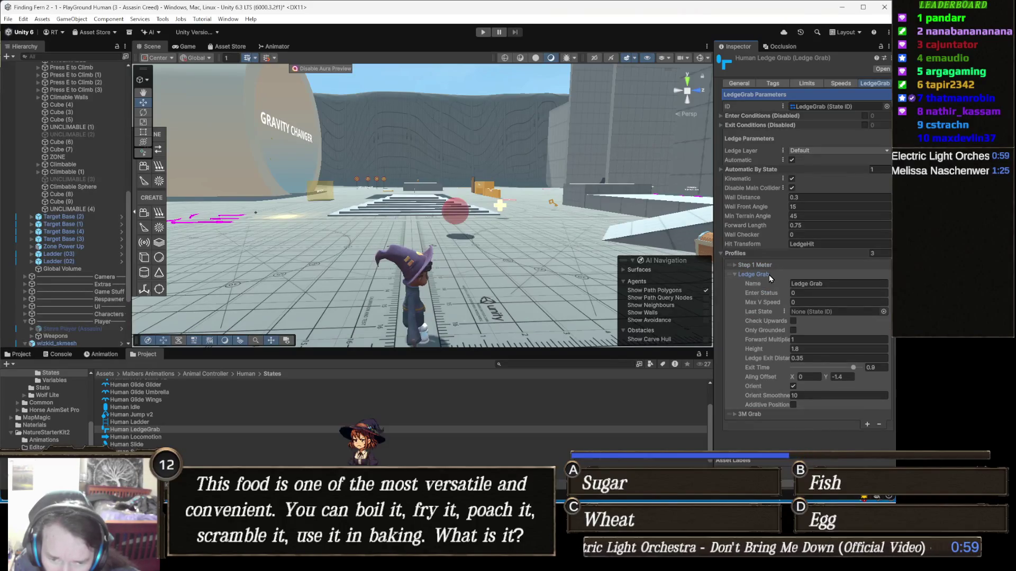
left_click(809, 349)
type("0.5")
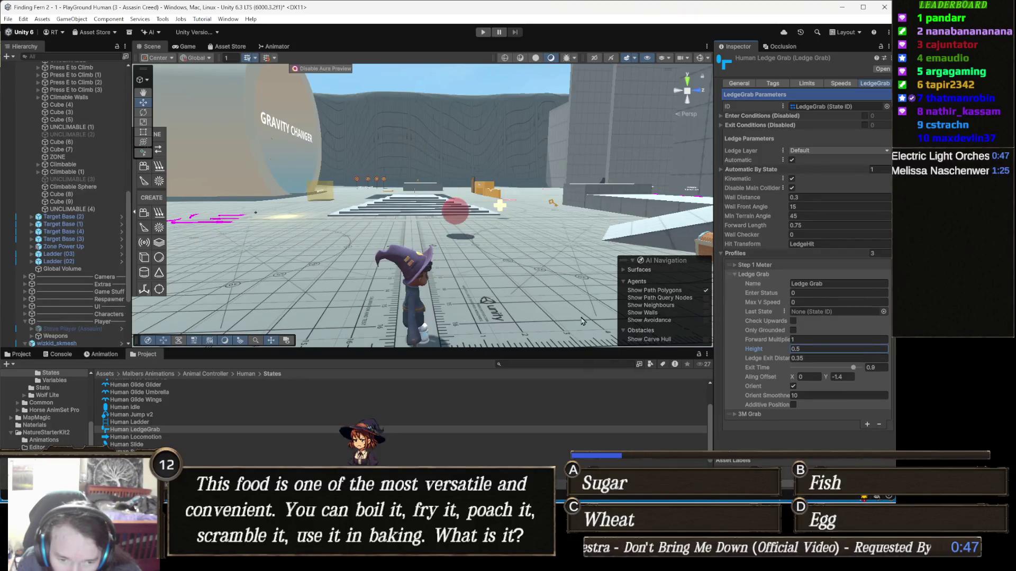
mouse_move(756, 350)
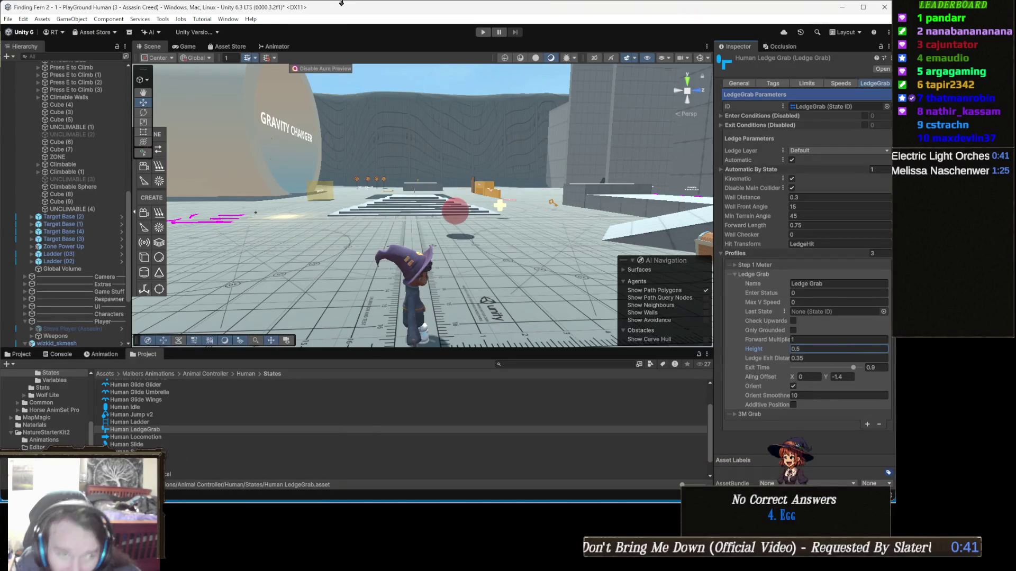
left_click(483, 33)
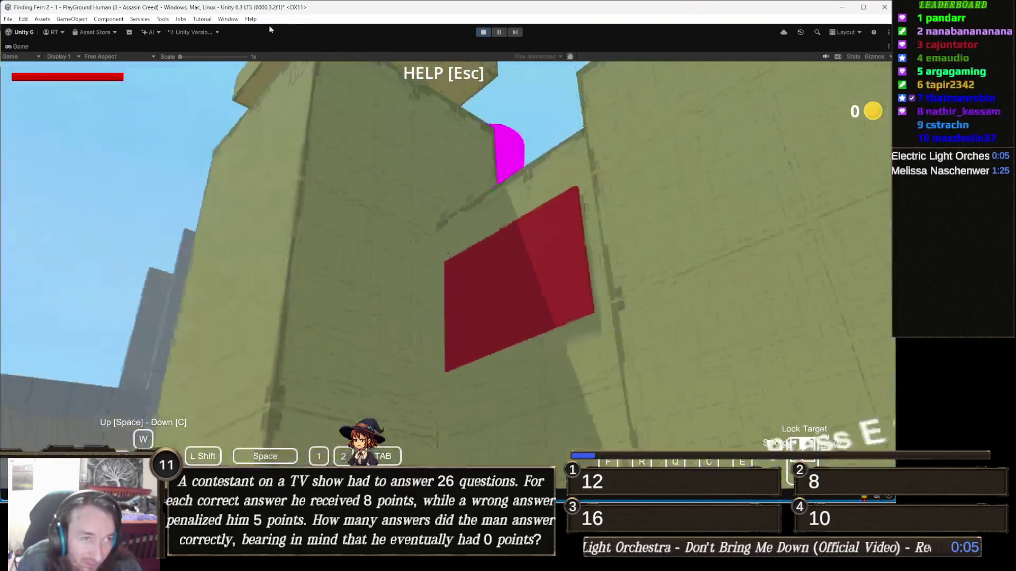
left_click(483, 32)
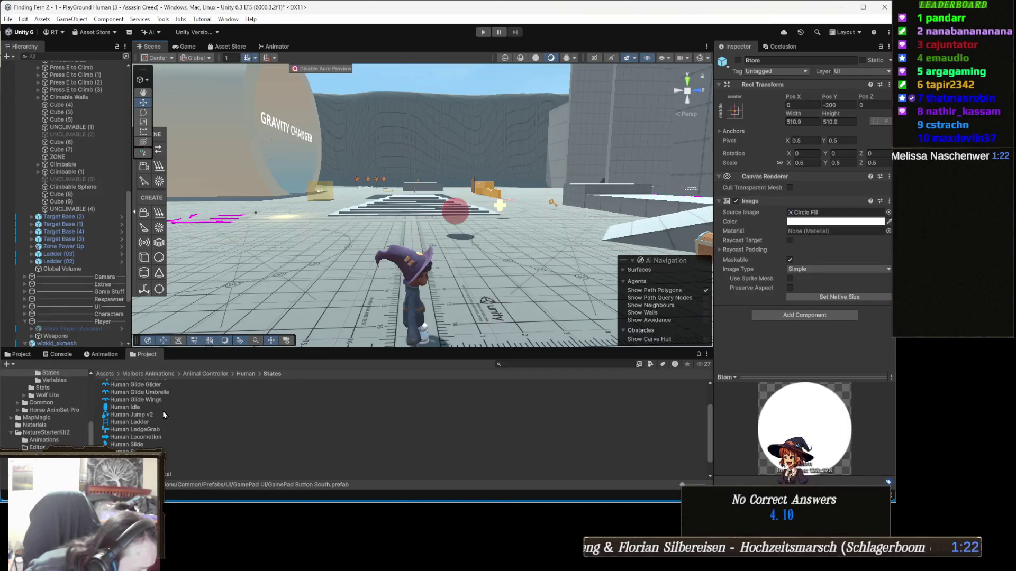
left_click(136, 430)
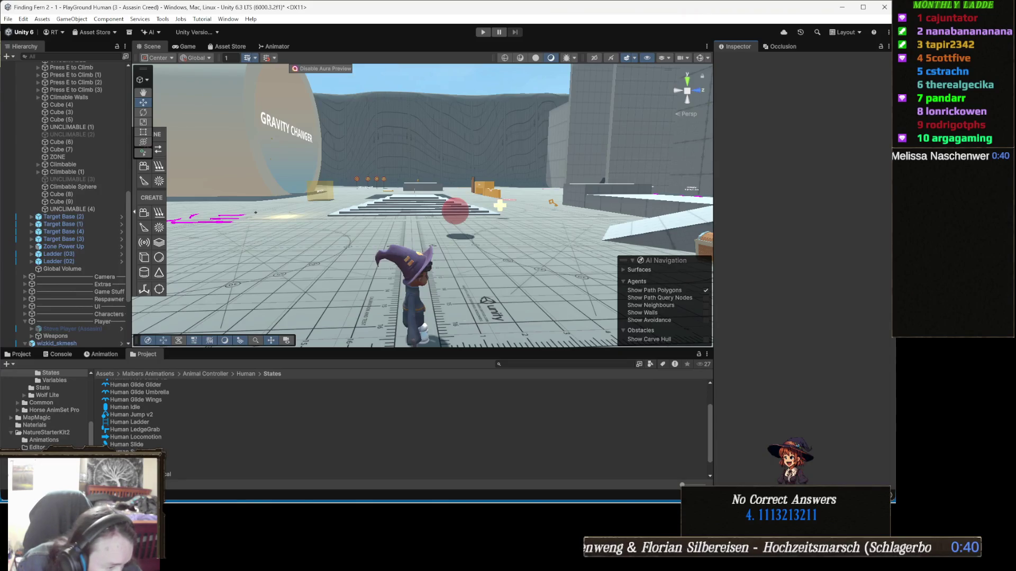
Reselect the Human LedgeGrab asset to show its Ledge Grab profile in the Inspector.
left_click(600, 430)
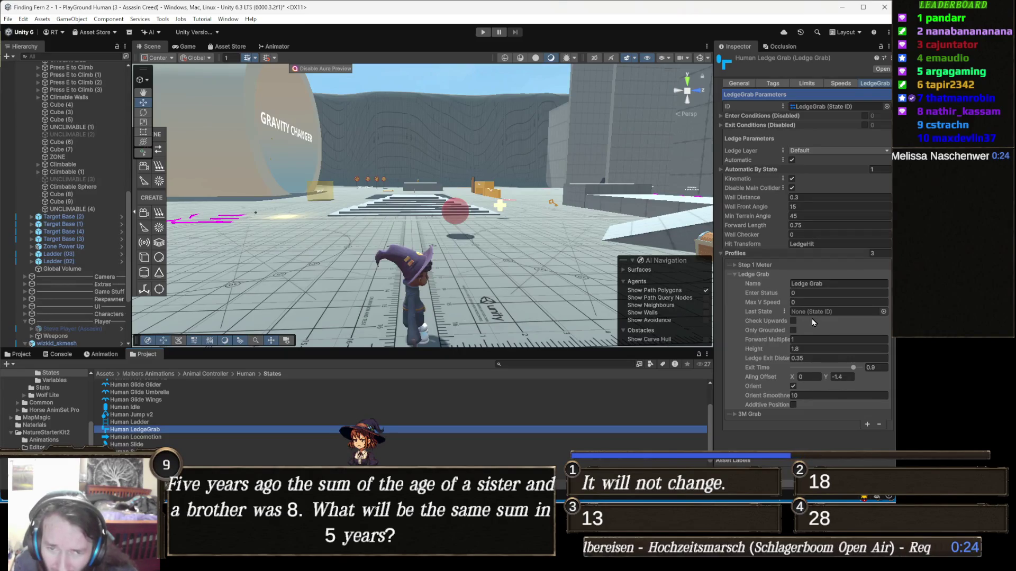
Expand the Step 1 Meter profile and set its Ledge Exit Distance to 0.2.
left_click(755, 416)
scroll(843, 408, "down", 3)
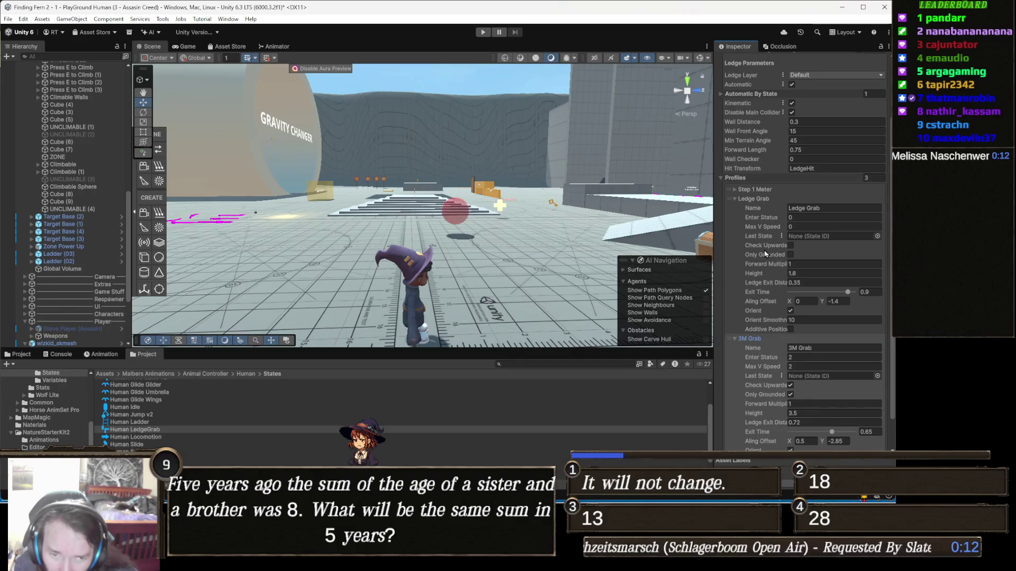
left_click(771, 192)
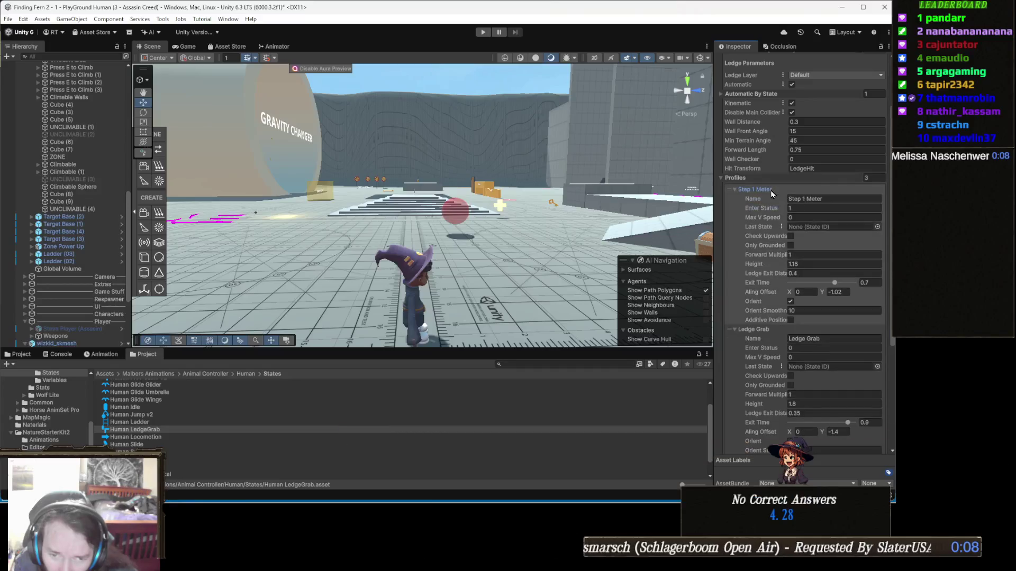
left_click(829, 264)
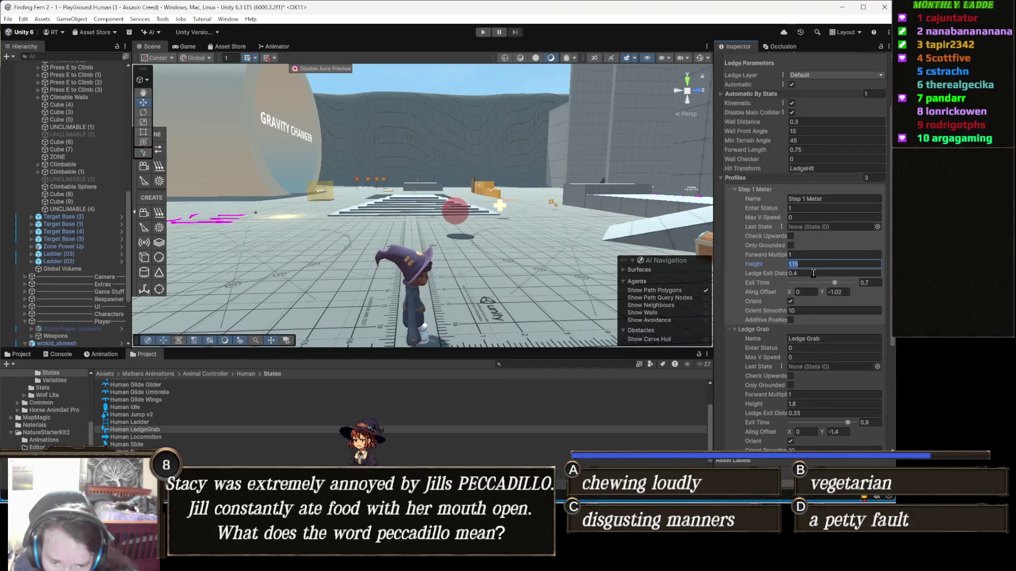
left_click(813, 273)
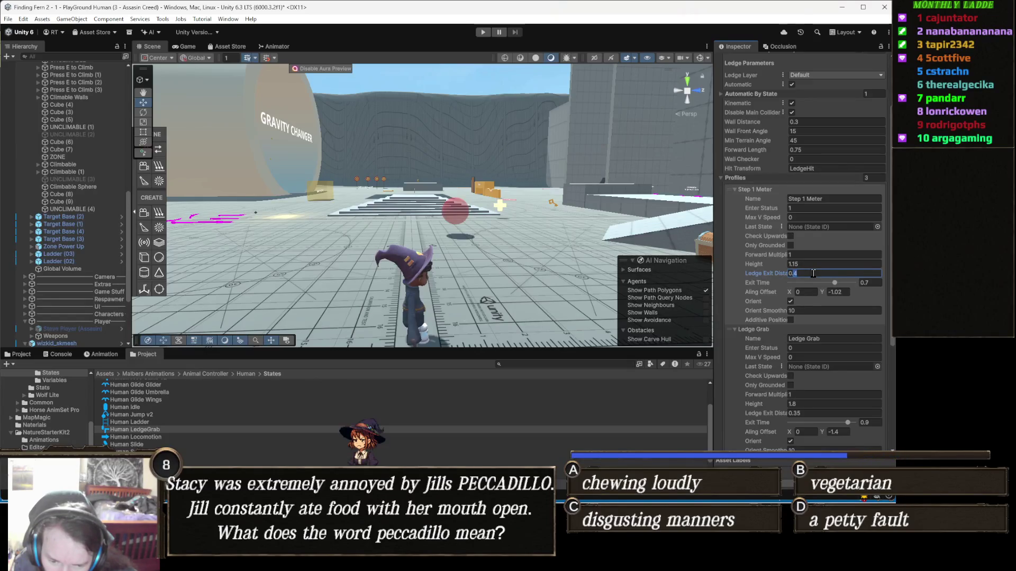
type("0.2")
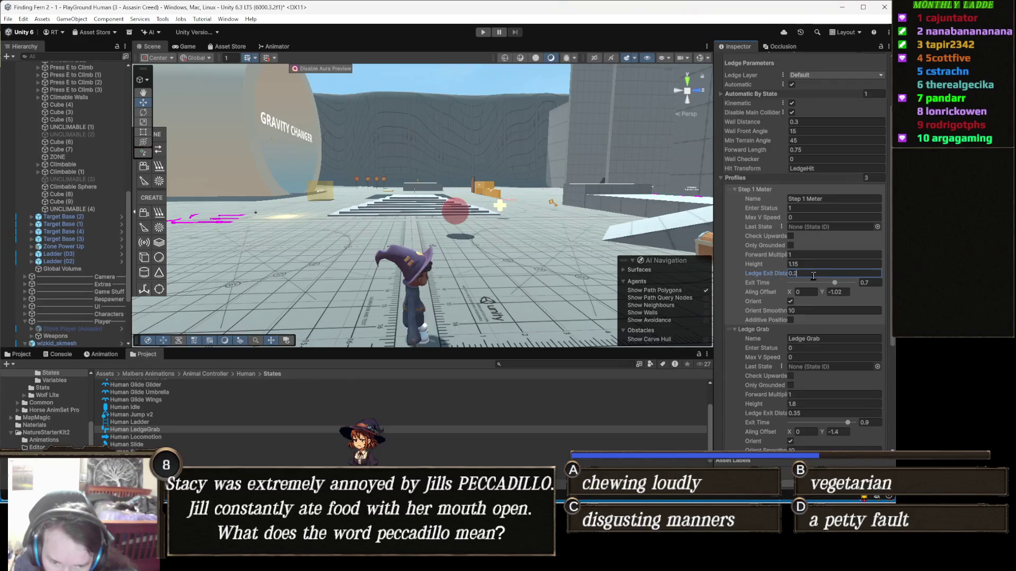
Set the Ledge Grab profile's Ledge Exit Distance to 0.2 and start play mode.
left_click(815, 414)
type("0.2")
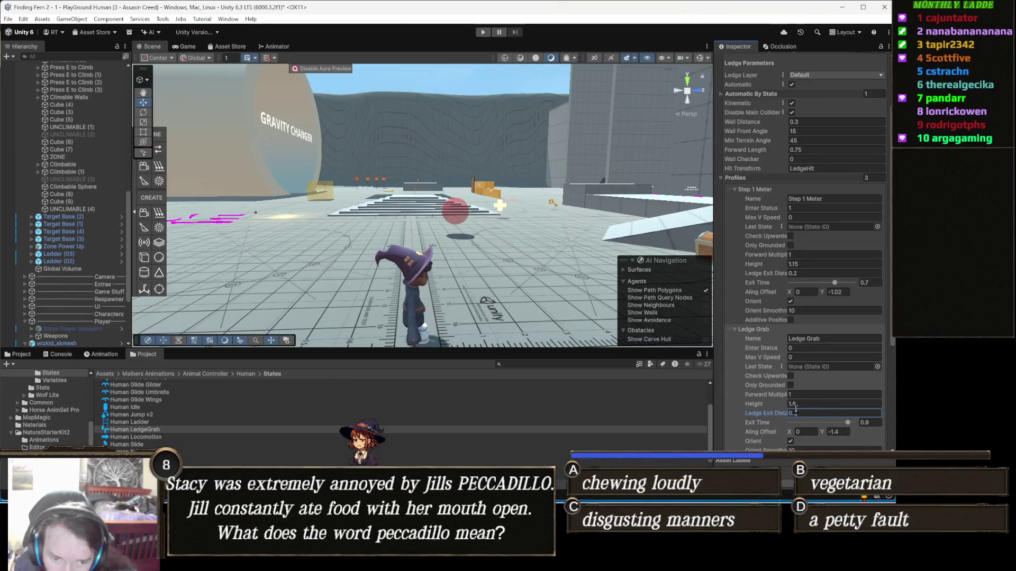
left_click(482, 32)
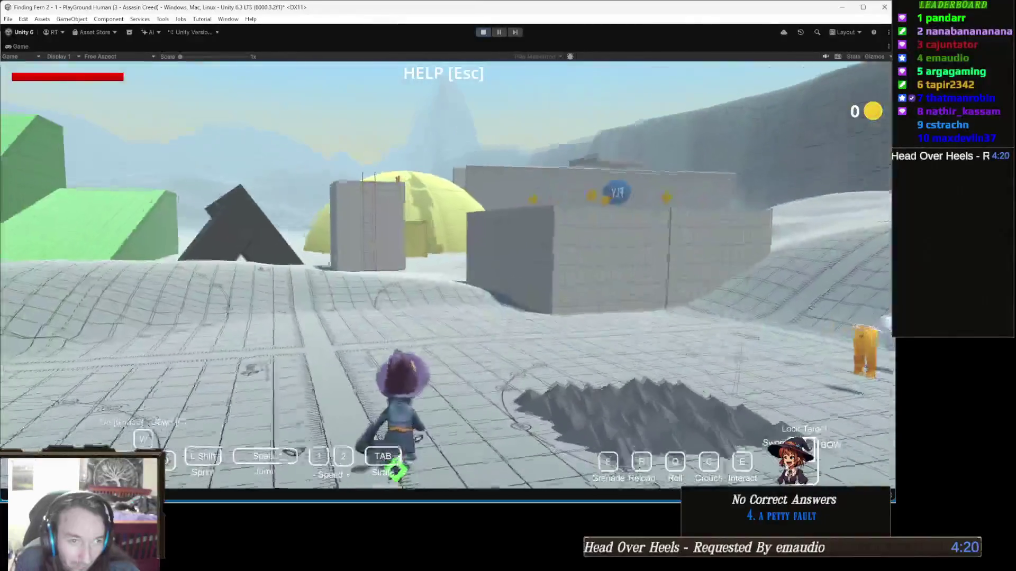
Fly the wizard over the large white box, land to collect a coin, then open the help overlay.
key("w")
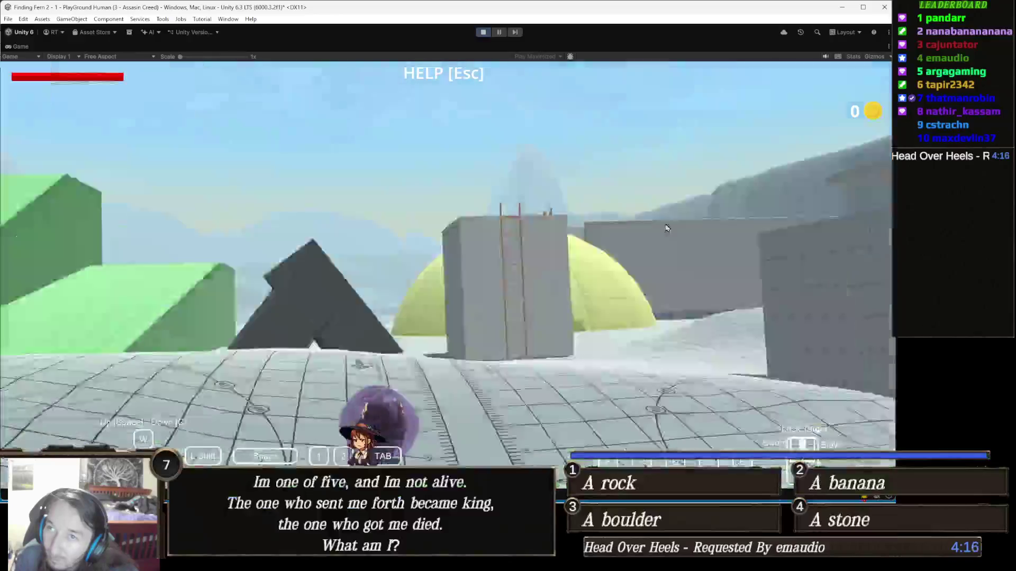
key("space")
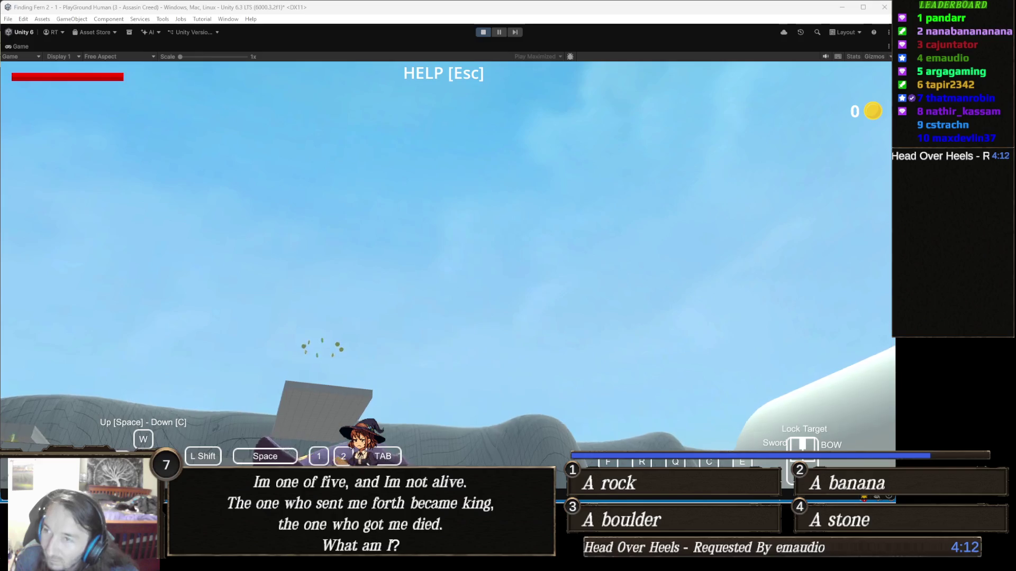
key("c")
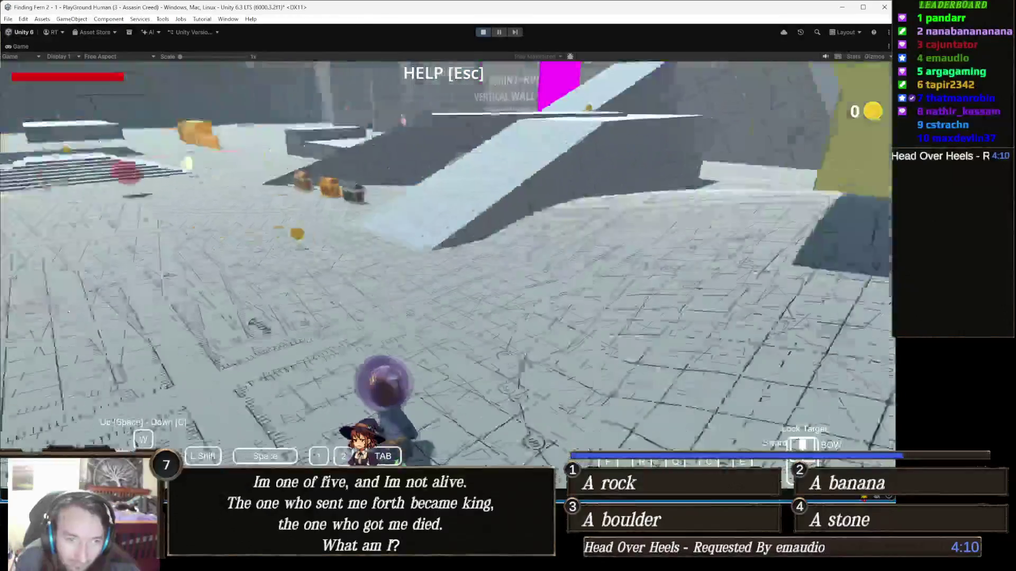
key("a")
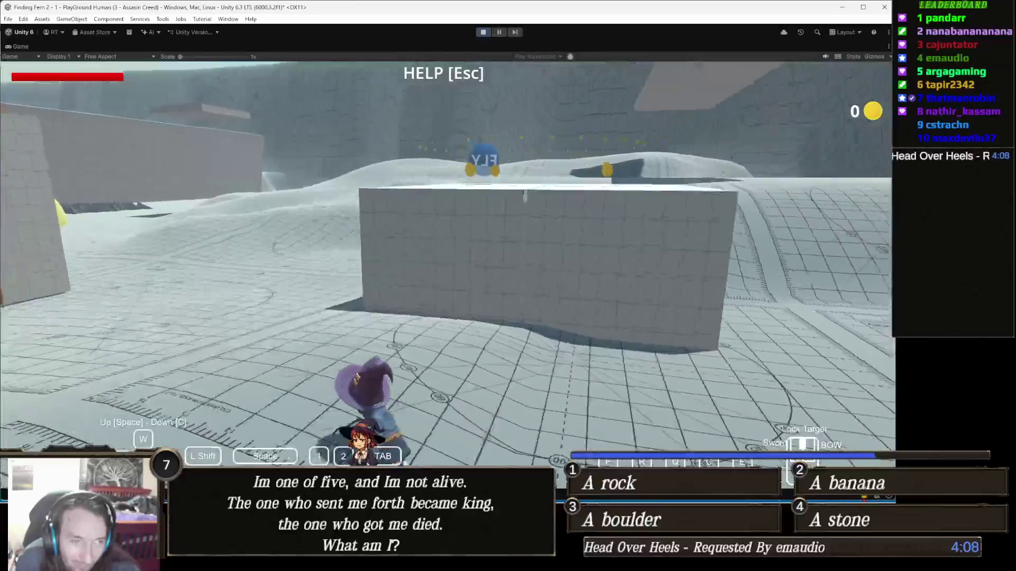
key("space")
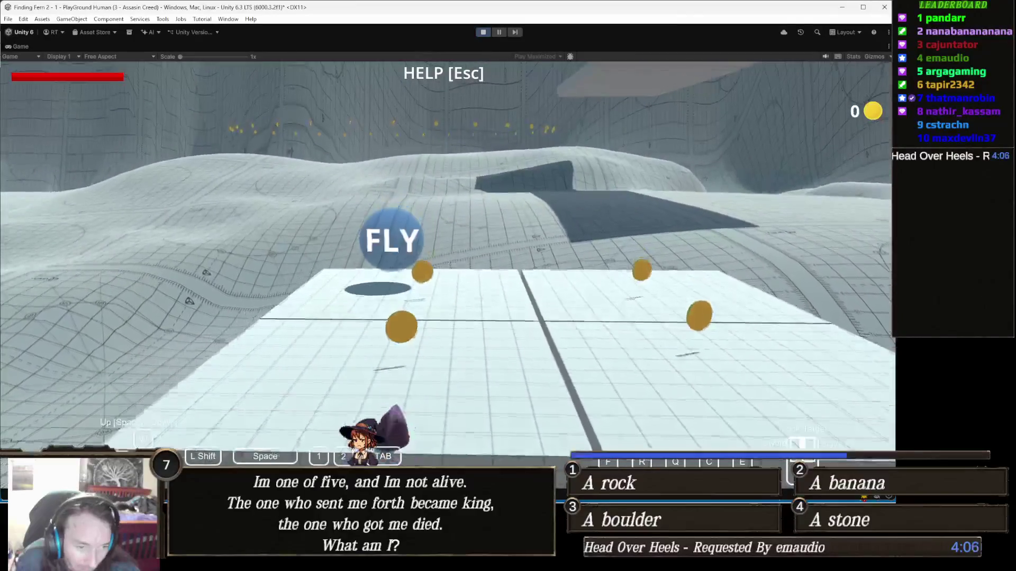
key("c")
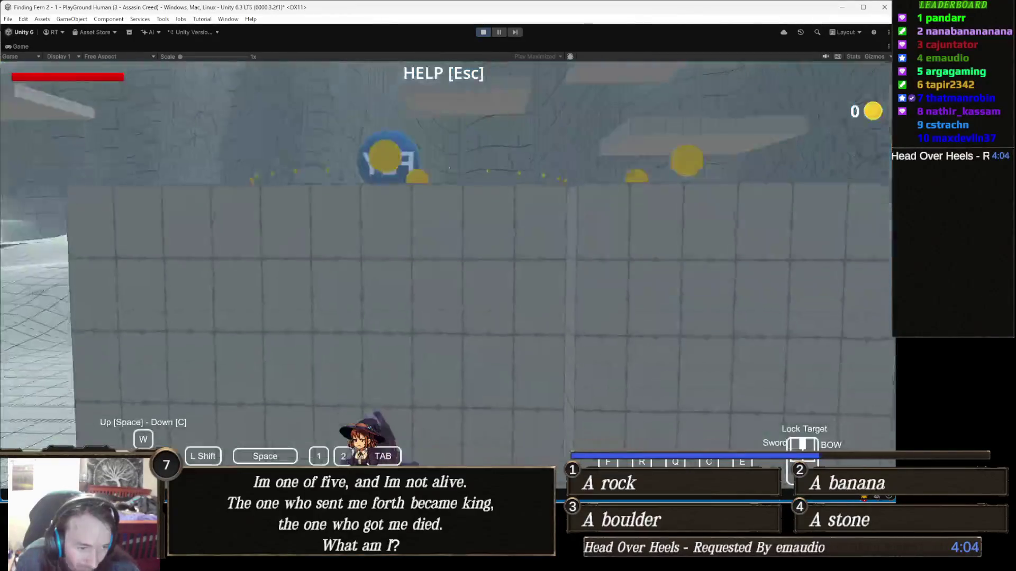
key("w")
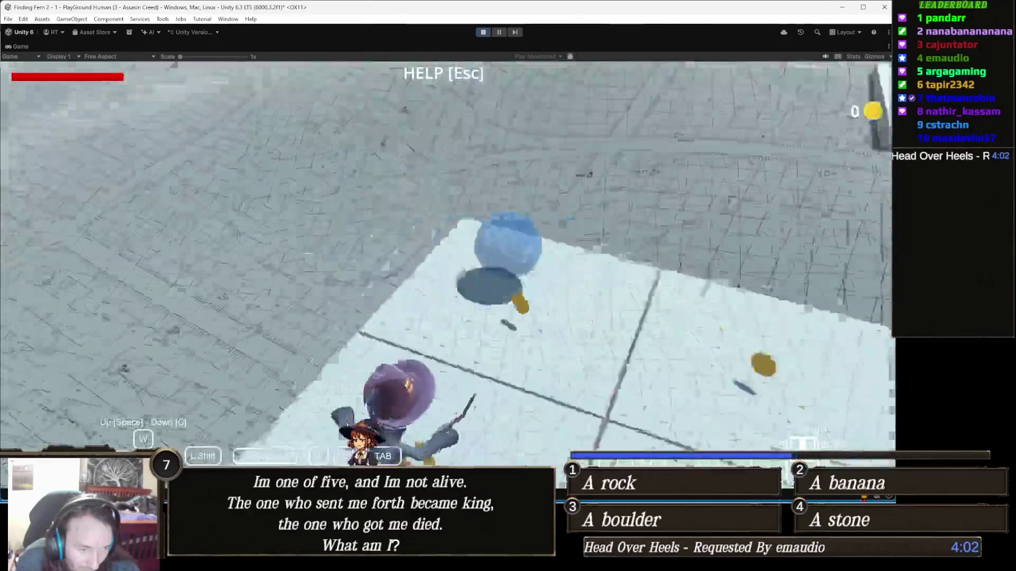
key("c")
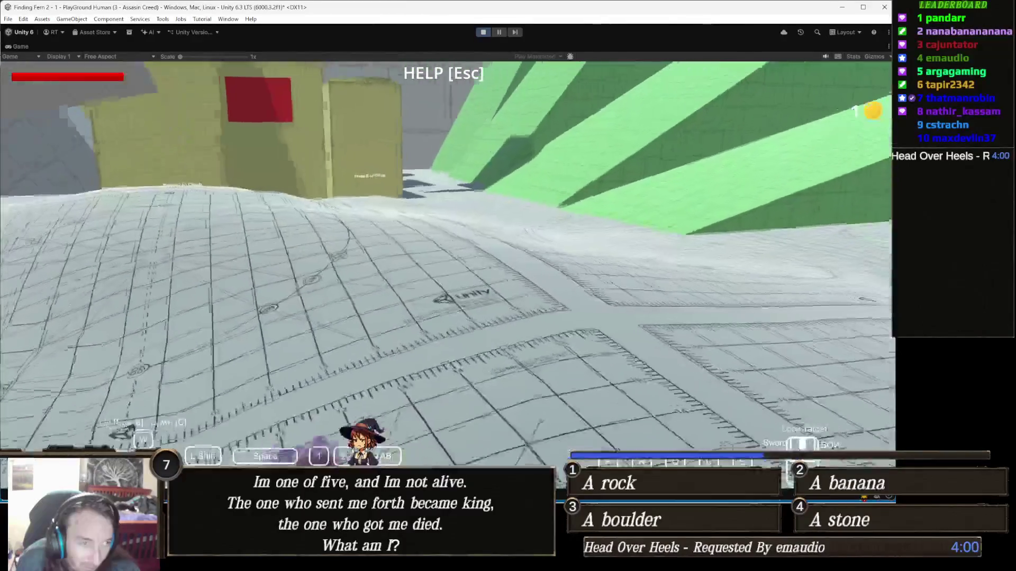
key("Escape")
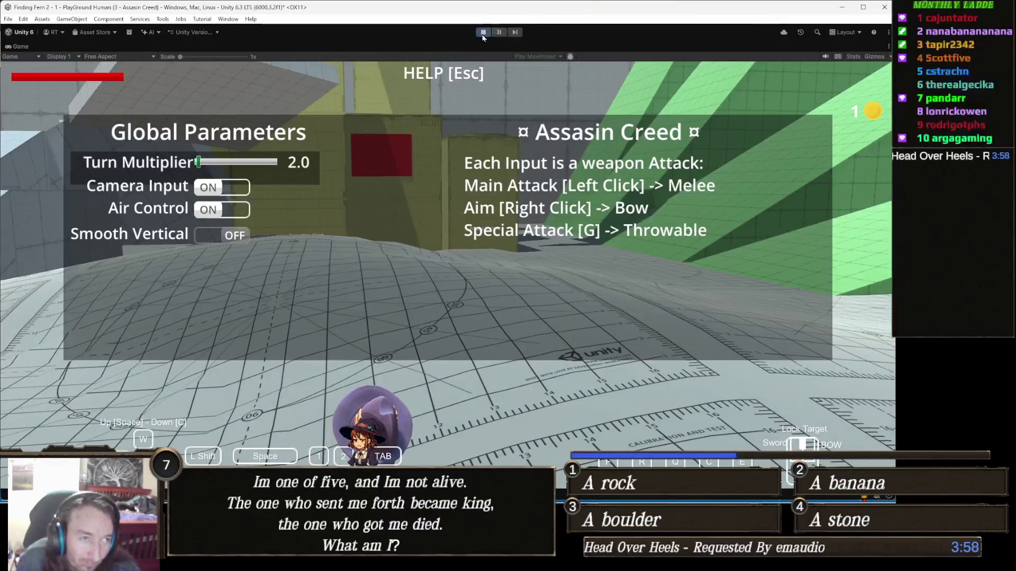
Stop play mode and view Human LedgeGrab's General parameters: Enter Input Jump, Cooldown 0.1, Try Loop 6.
left_click(483, 32)
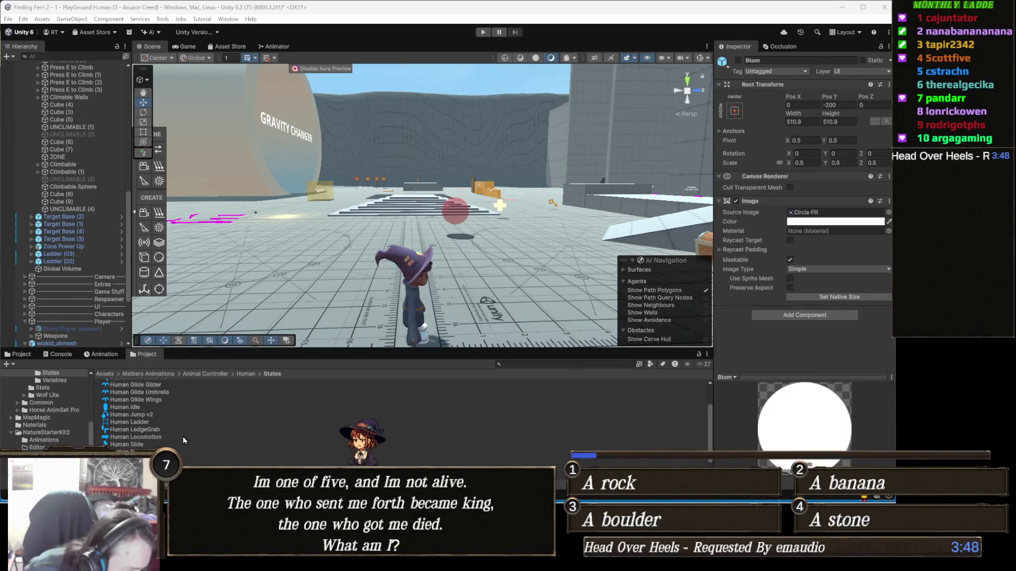
left_click(453, 271)
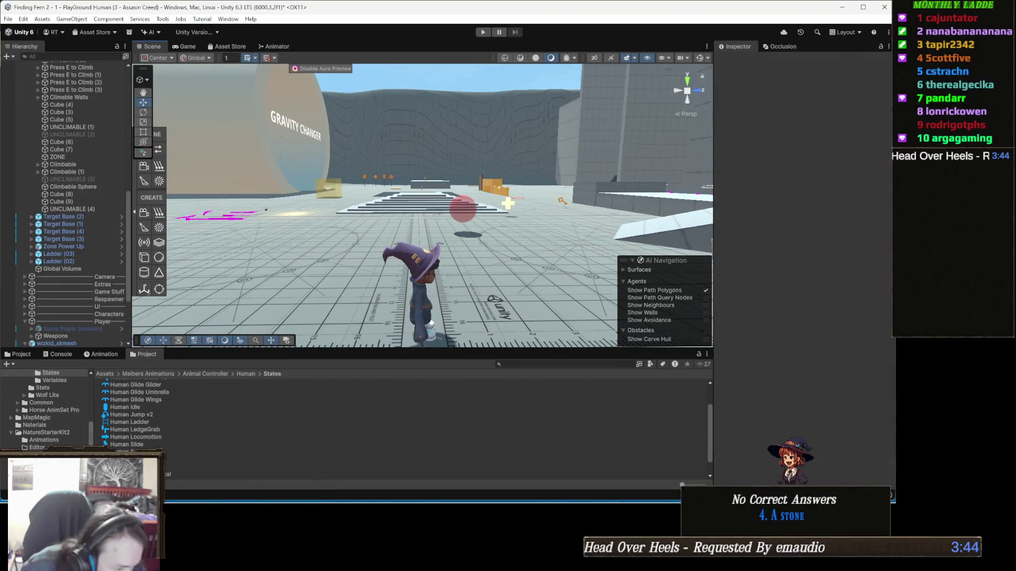
left_click(212, 431)
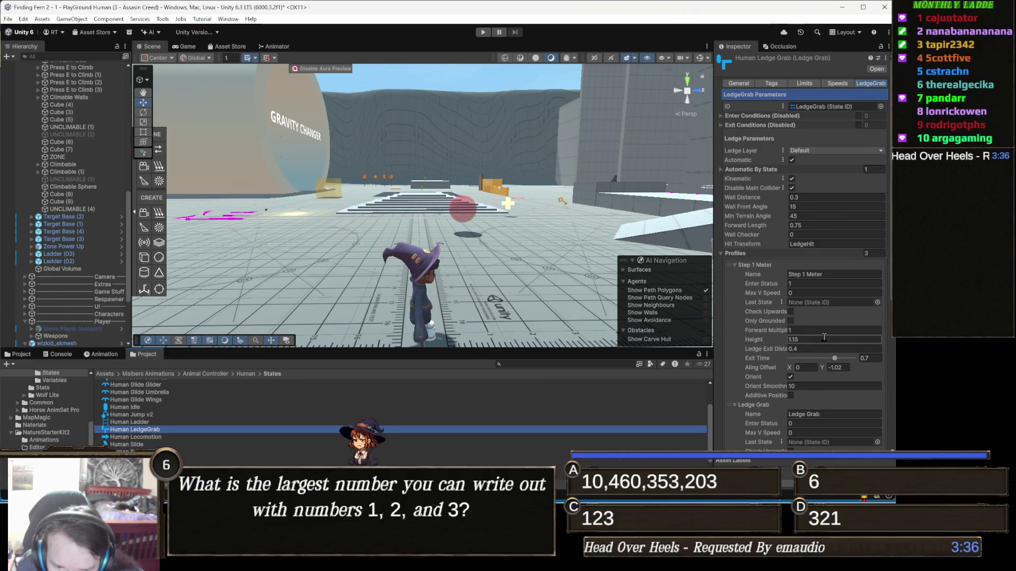
scroll(823, 340, "down", 2)
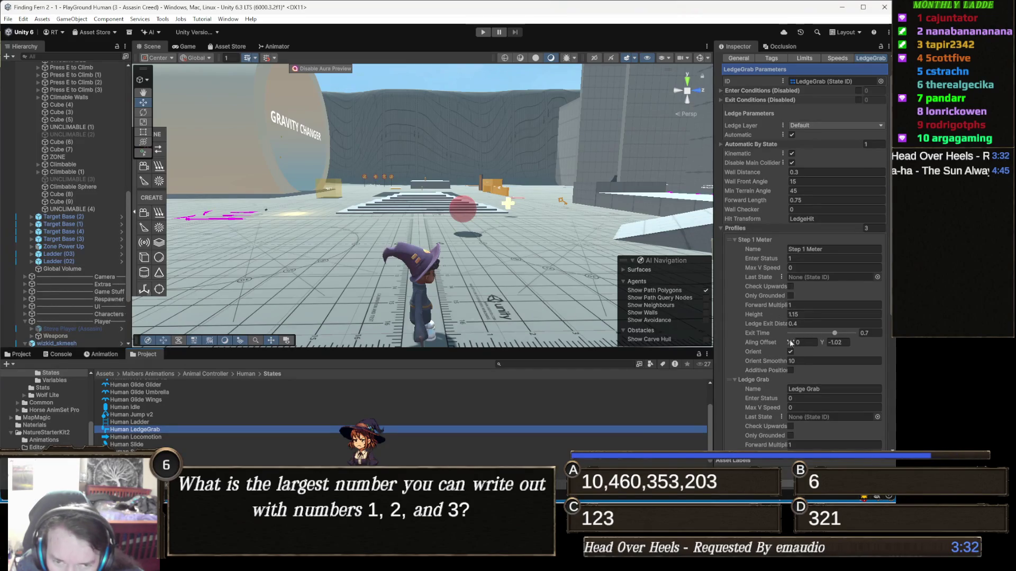
scroll(793, 292, "up", 2)
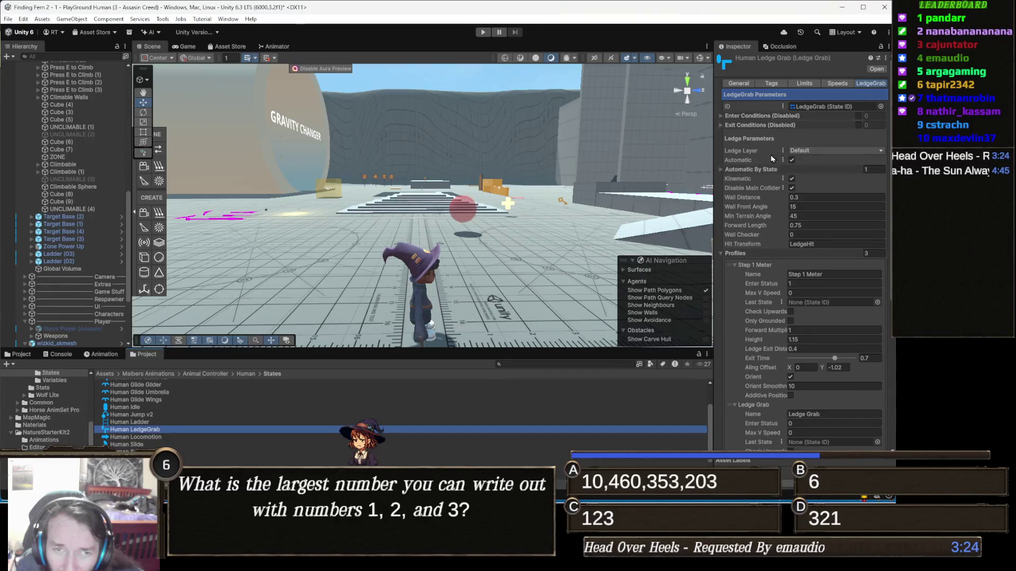
left_click(875, 87)
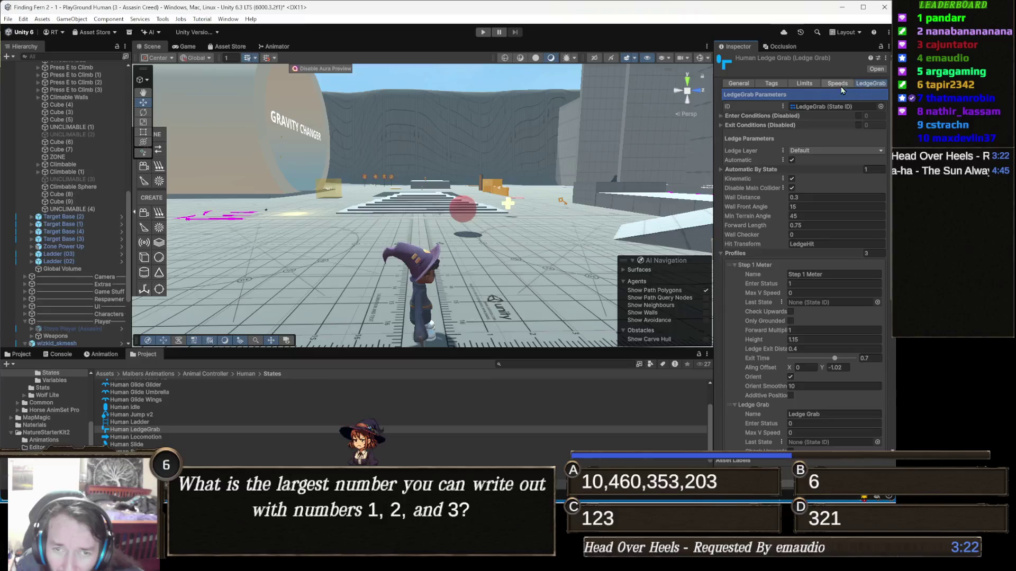
left_click(813, 87)
left_click(740, 84)
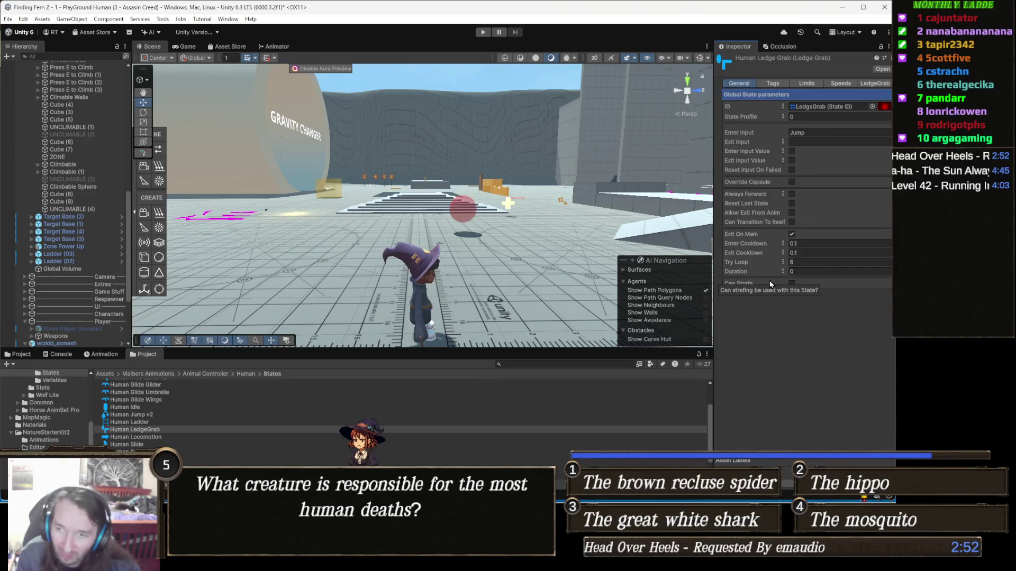
Play-test climbing the yellow wall and walking through the yellow boxes, then open the help overlay.
left_click(483, 33)
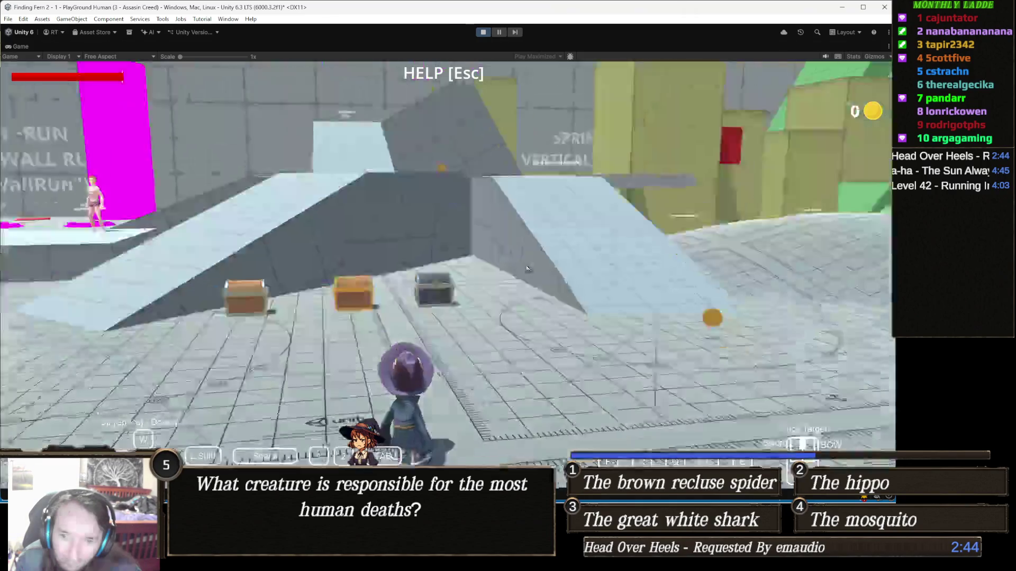
left_click(527, 269)
key("w")
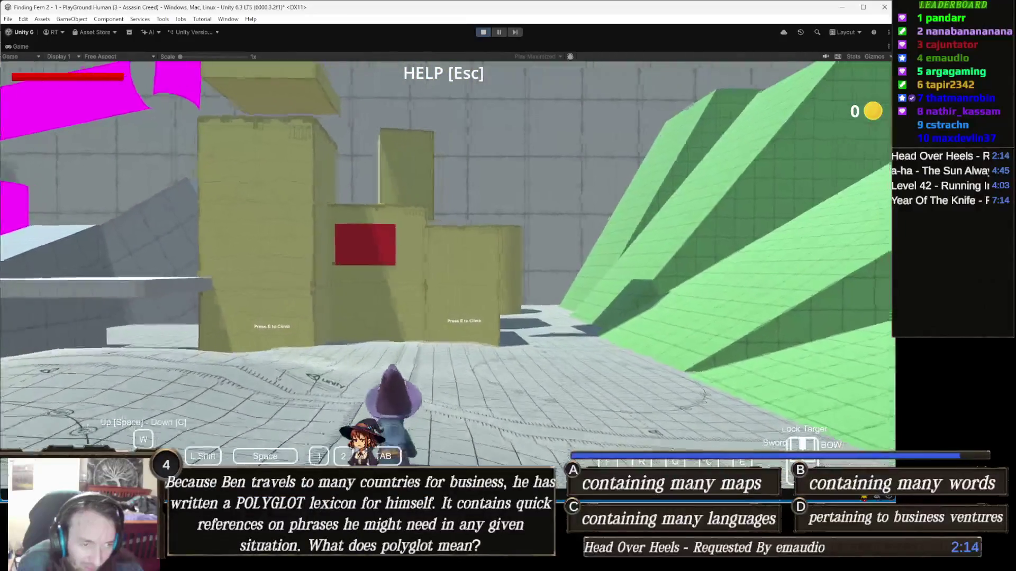
key("w")
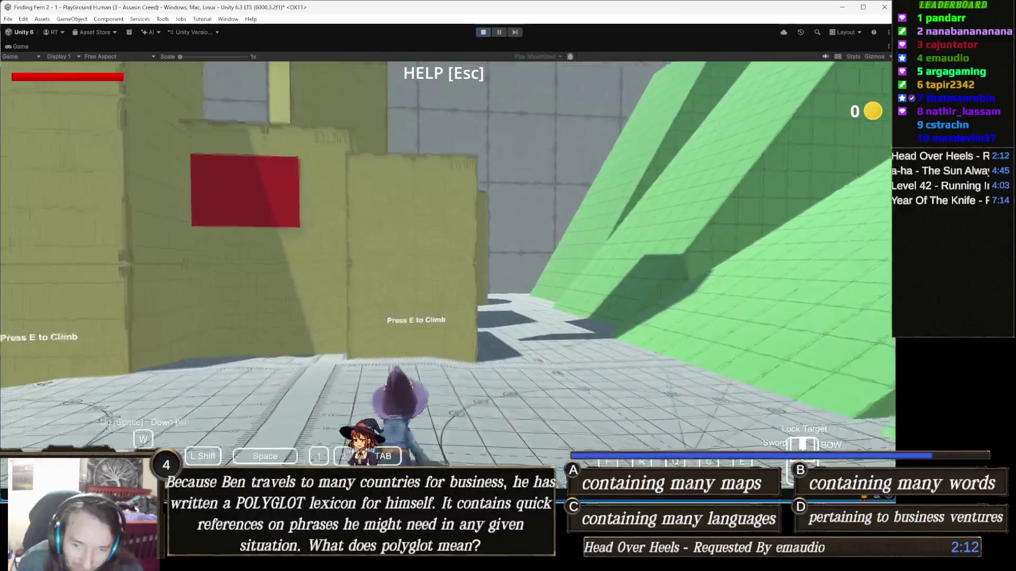
key("e")
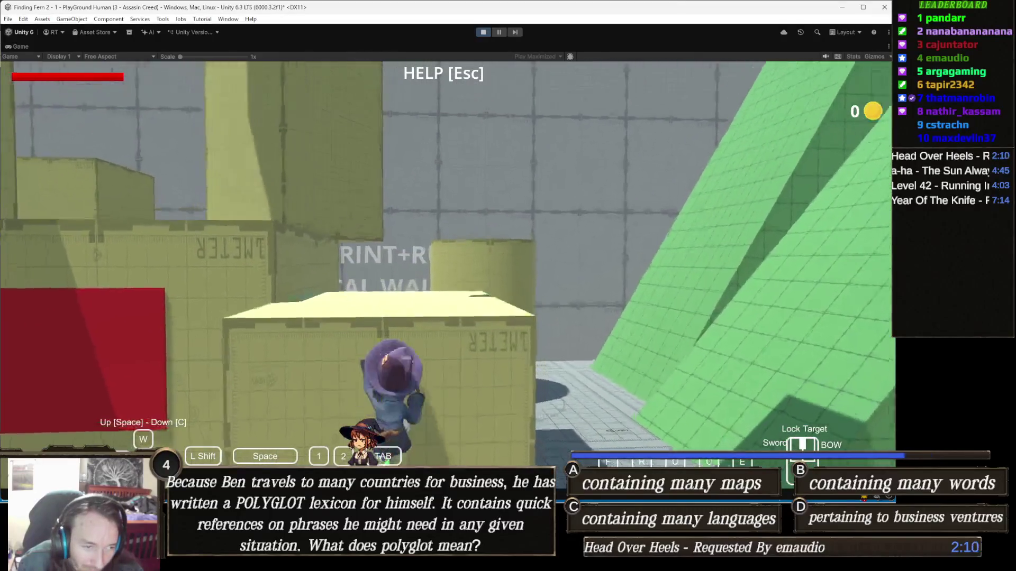
key("w")
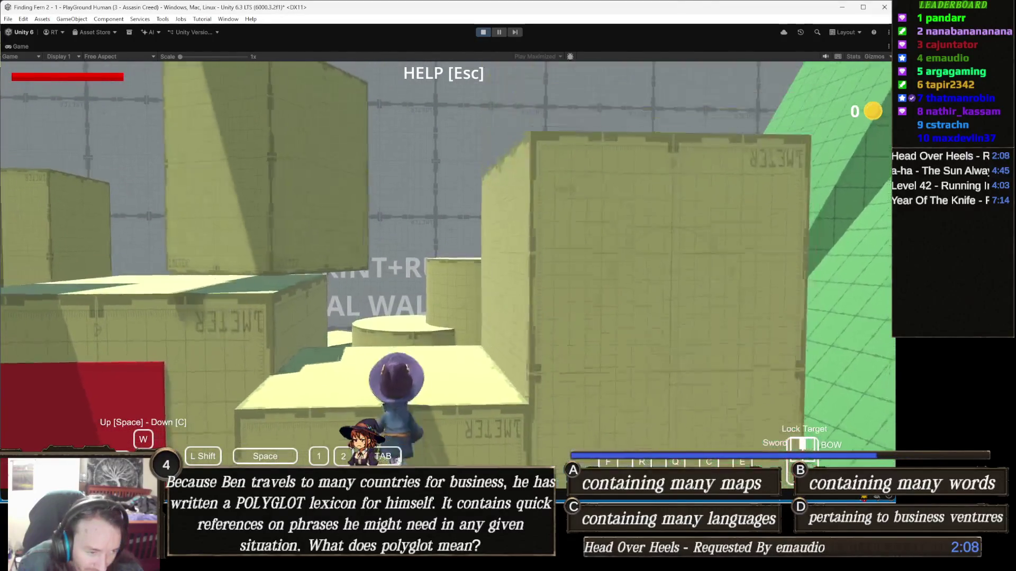
key("w")
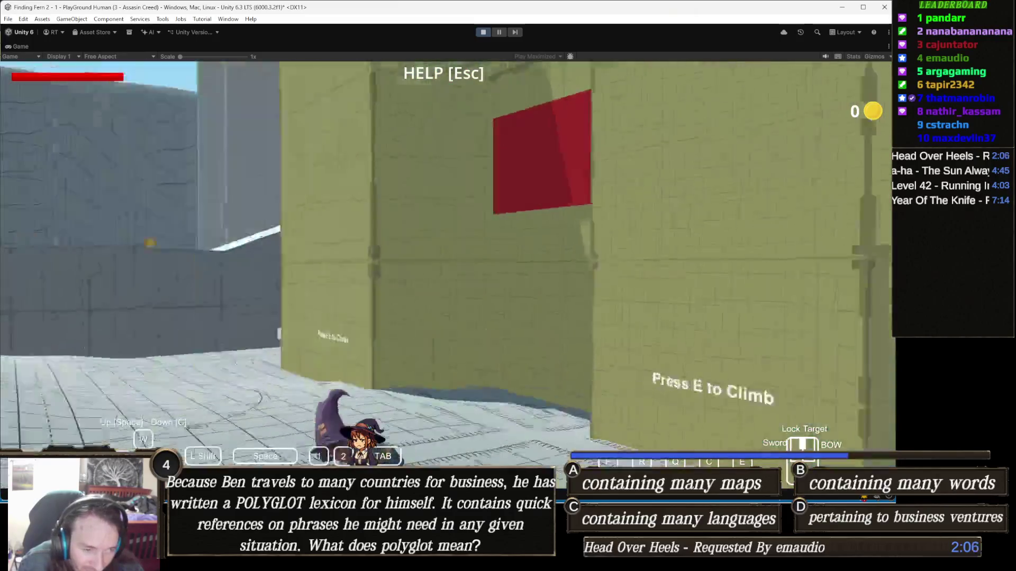
key("w")
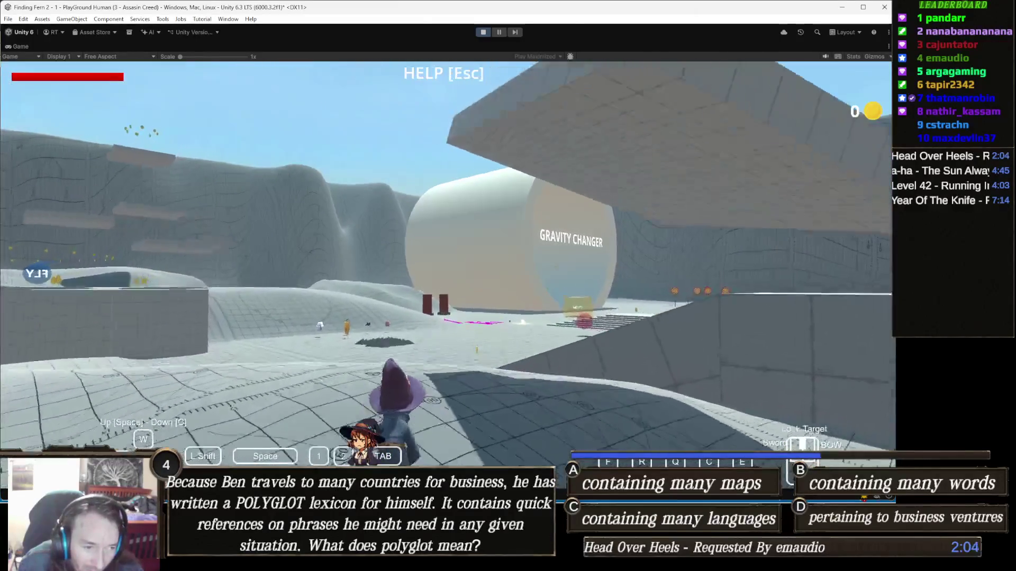
key("Escape")
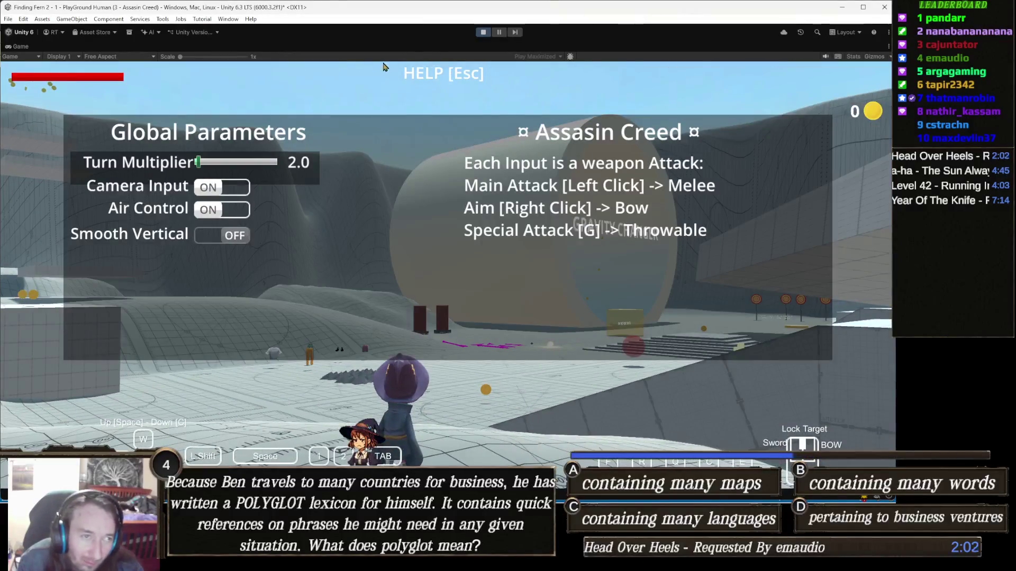
Stop the game and select Human LedgeGrab, then Human Ladder, to show its ladder parameters.
left_click(484, 33)
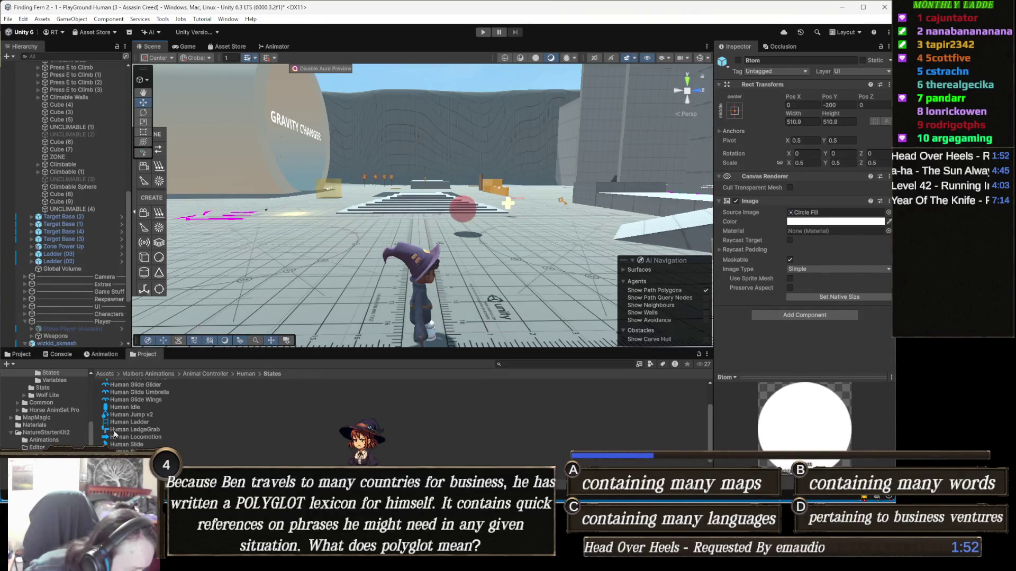
left_click(134, 431)
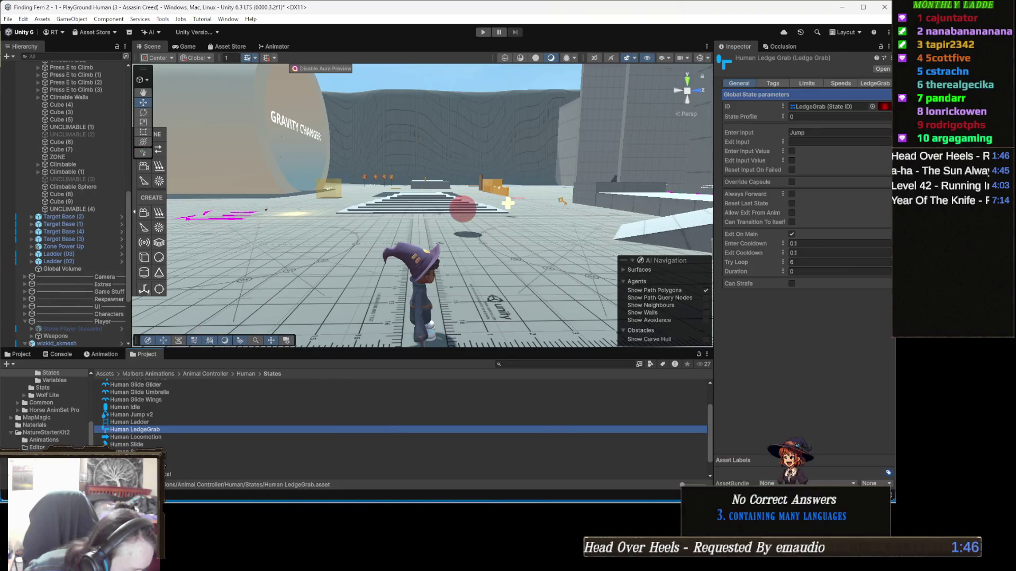
left_click(158, 422)
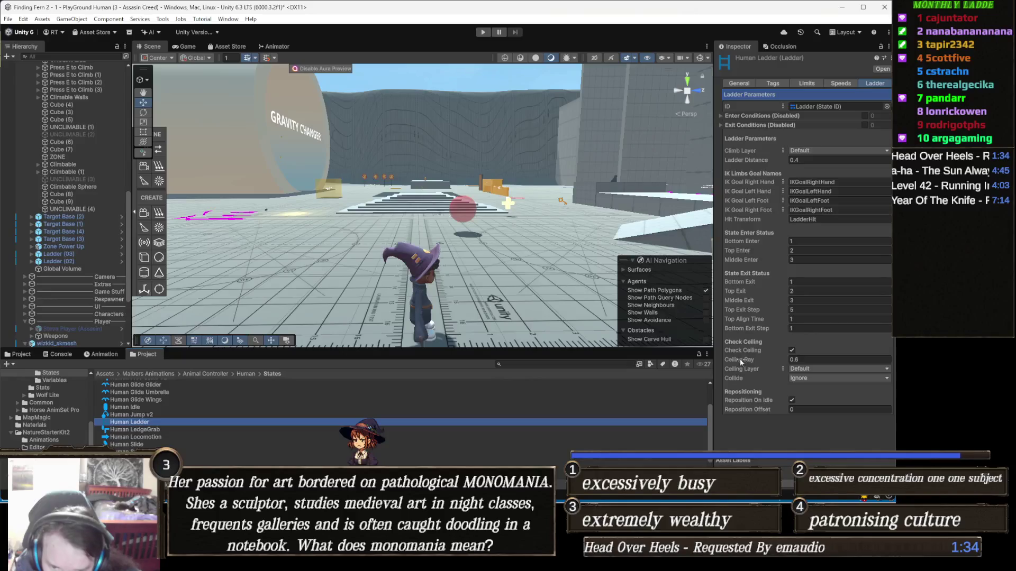
Inspect the Ladder state's Top Exit values and General parameters, then return to the ladder settings.
left_click(767, 308)
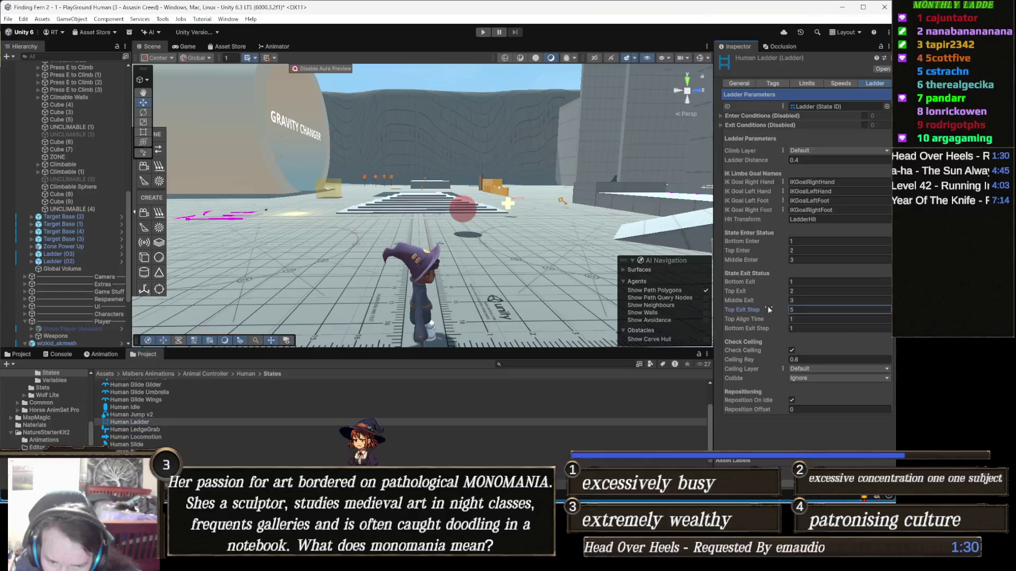
left_click(733, 293)
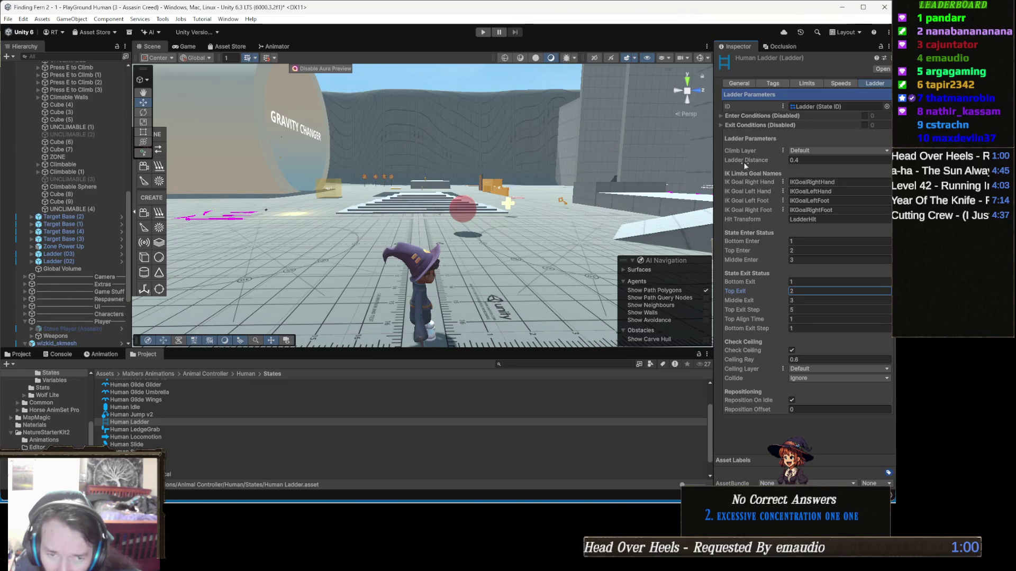
mouse_move(746, 161)
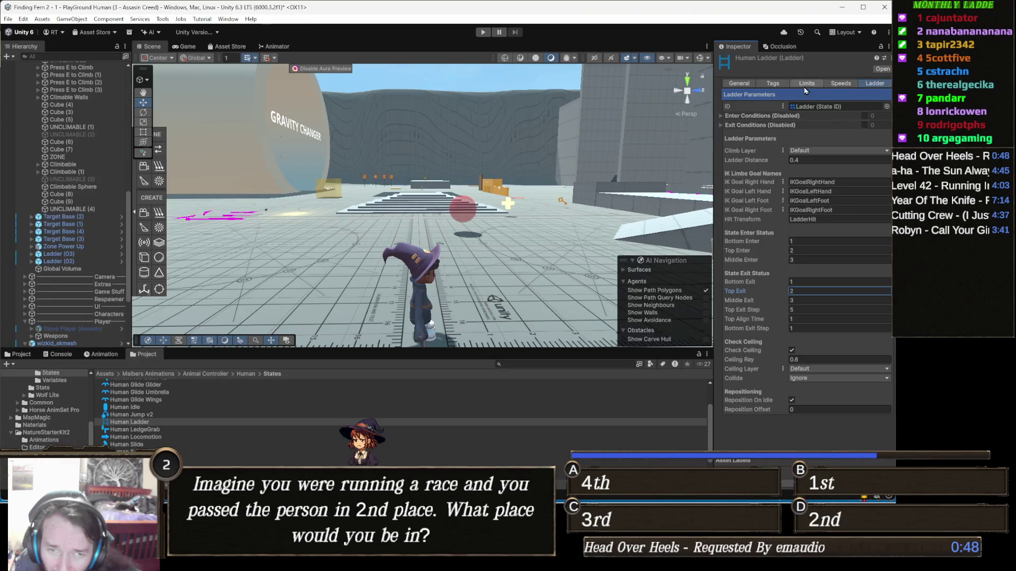
left_click(744, 84)
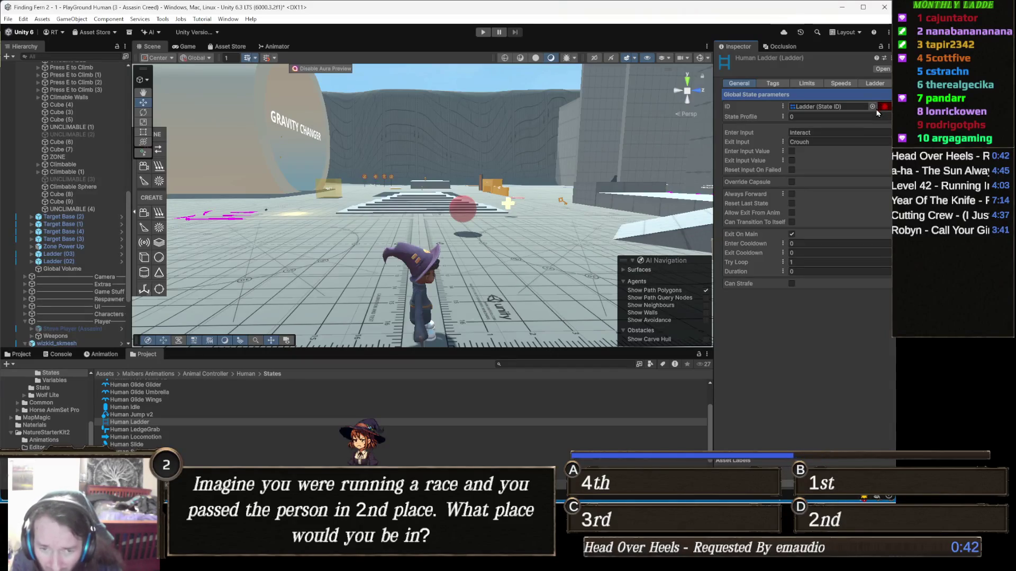
left_click(874, 84)
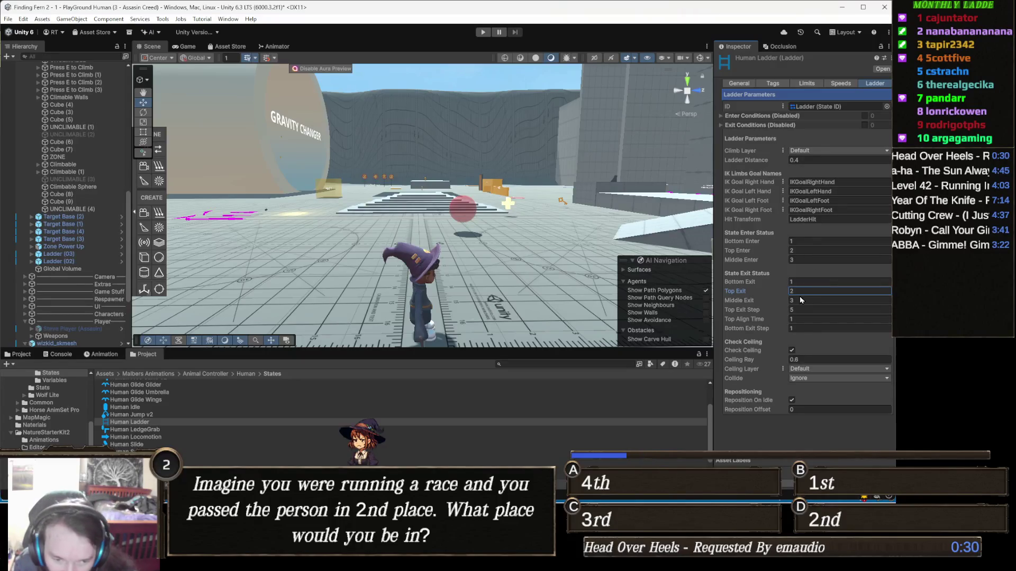
Set the Ladder state's Ceiling Ray to 0.3 and launch the game.
left_click(806, 360)
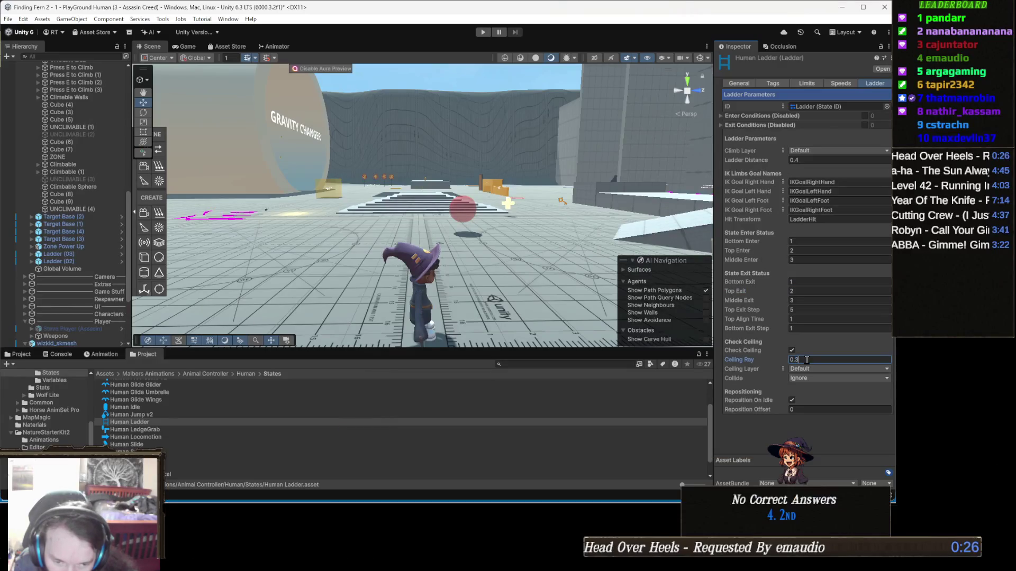
type("0.3")
key("Return")
left_click(482, 32)
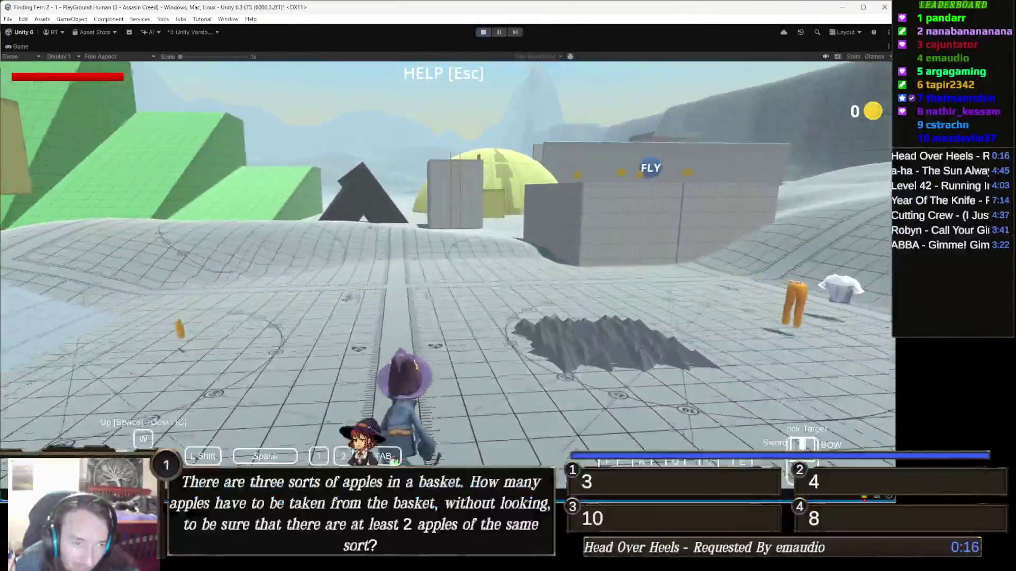
Run the wizard to the grey building's ladder, climb to the wall top, then drop back down.
key("w")
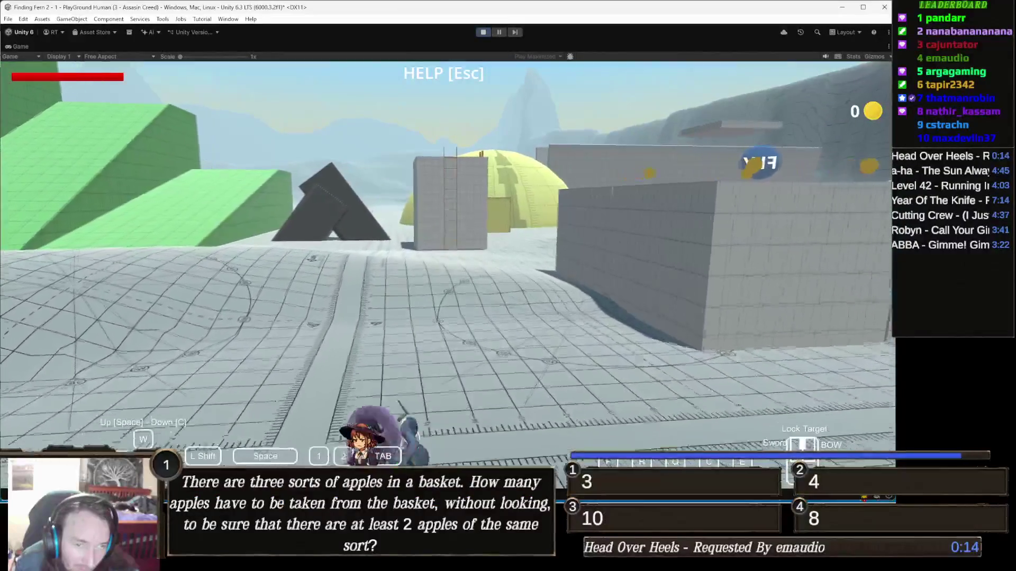
key("w")
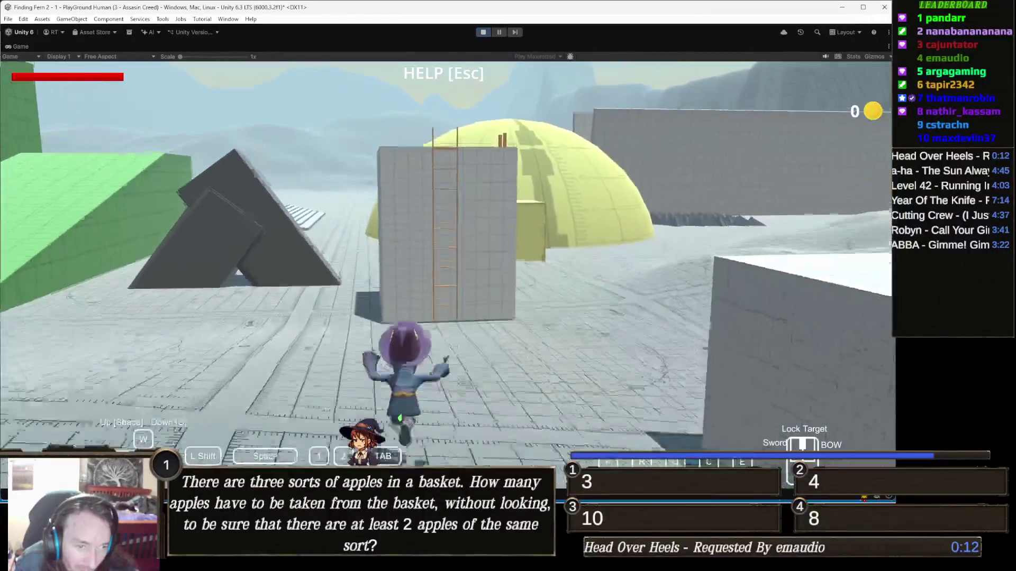
key("w")
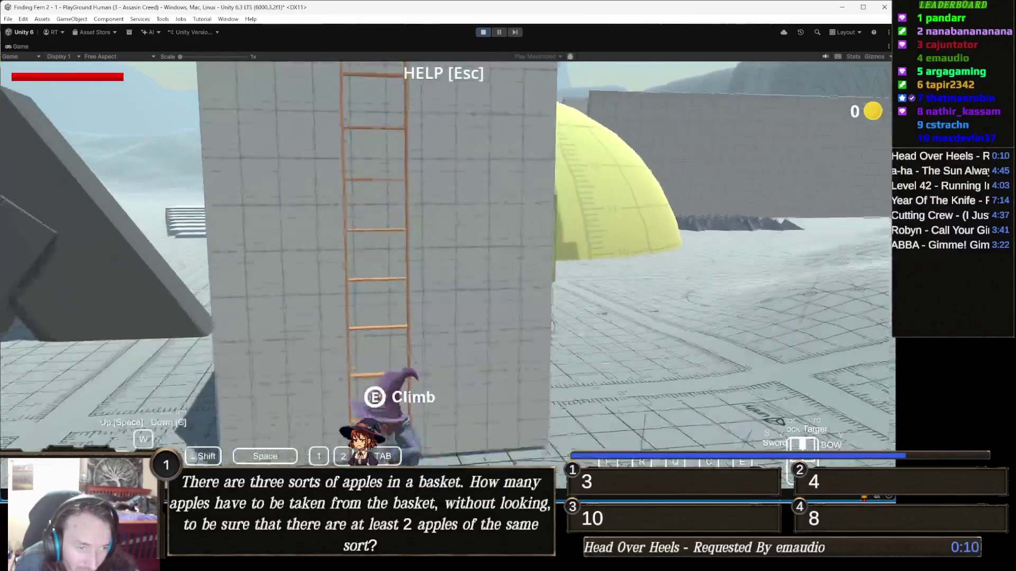
key("w")
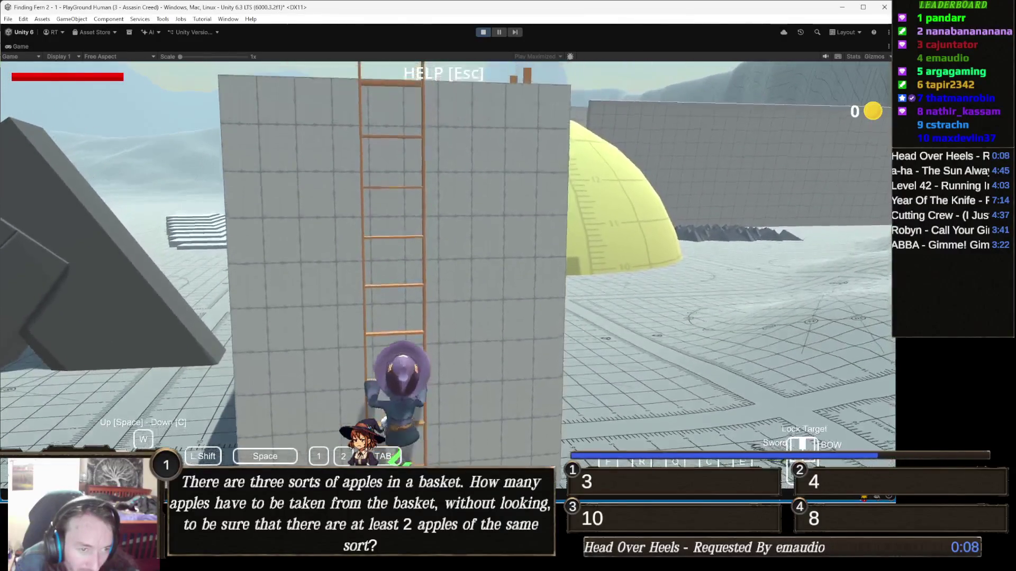
key("w")
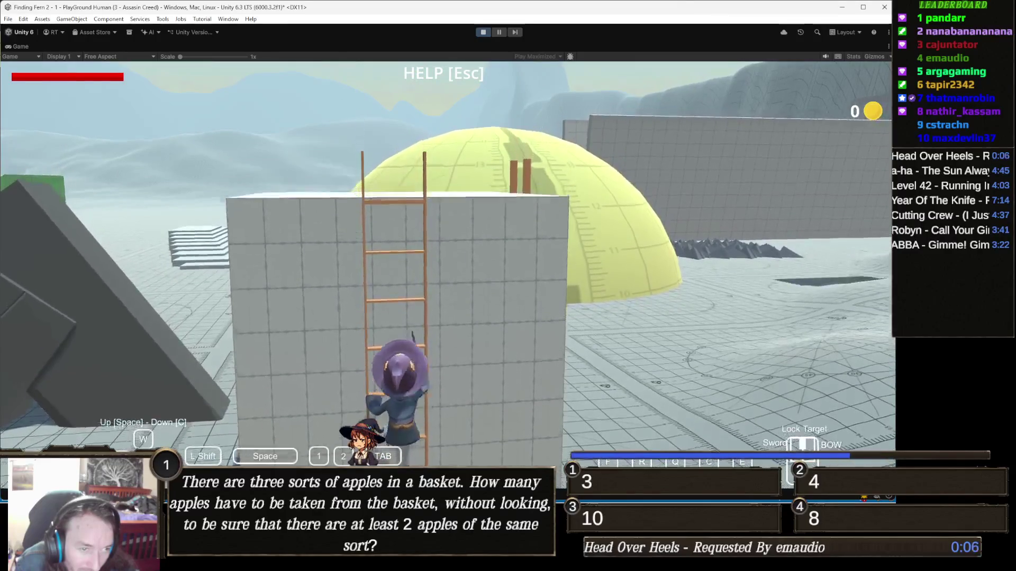
key("w")
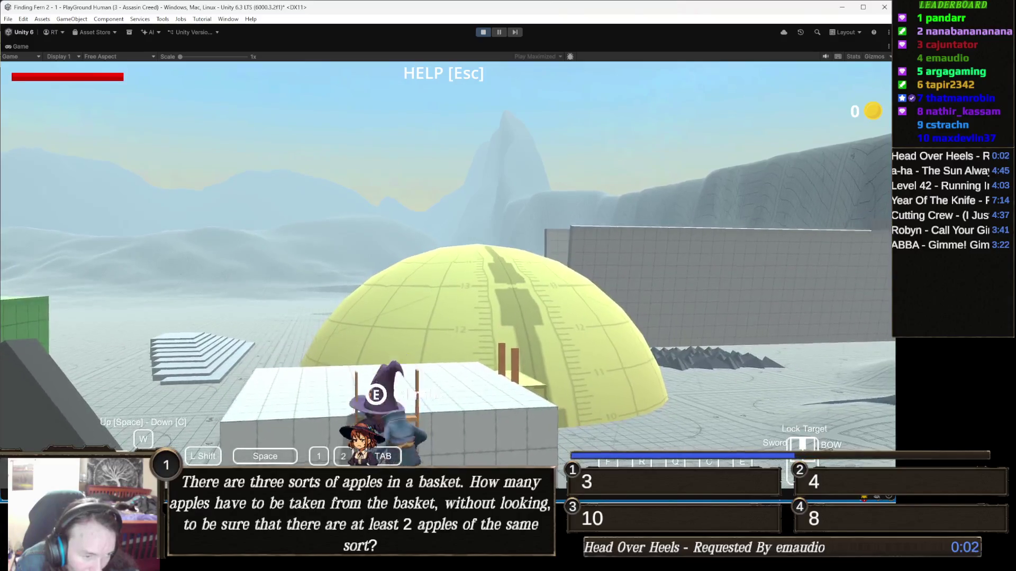
key("c")
Climb the second ladder onto the platform, then stop the play test.
key("w")
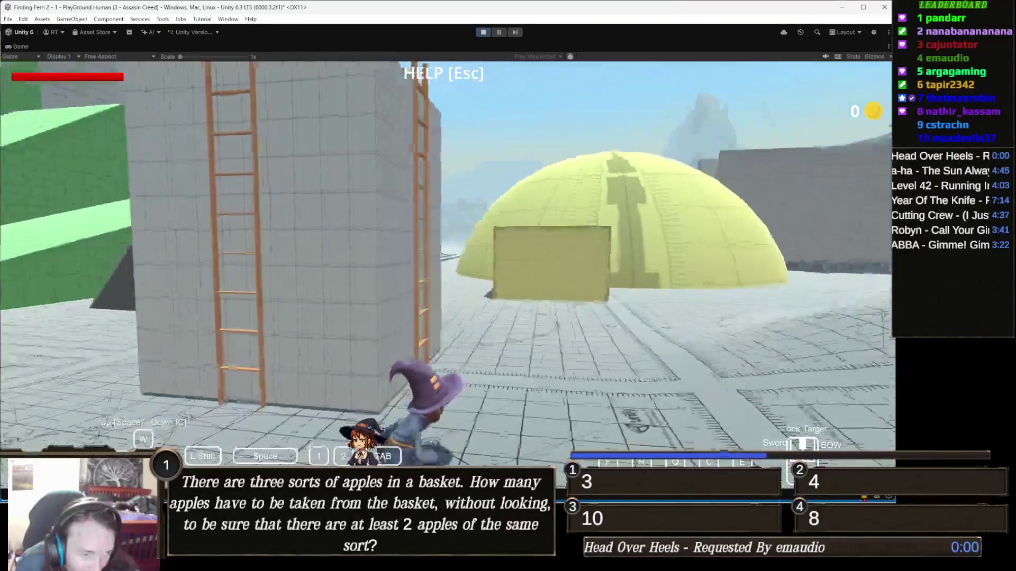
key("w")
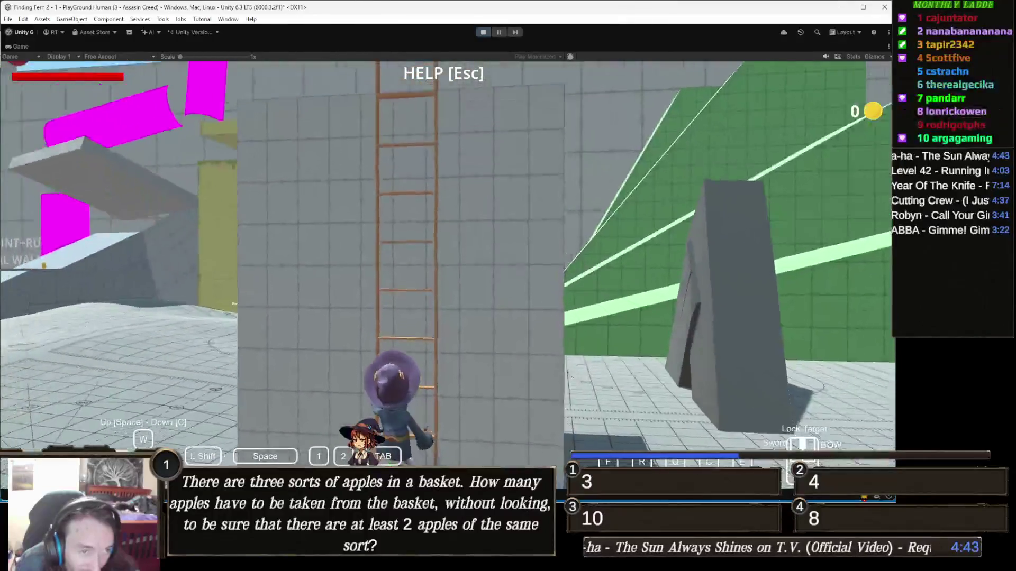
key("space")
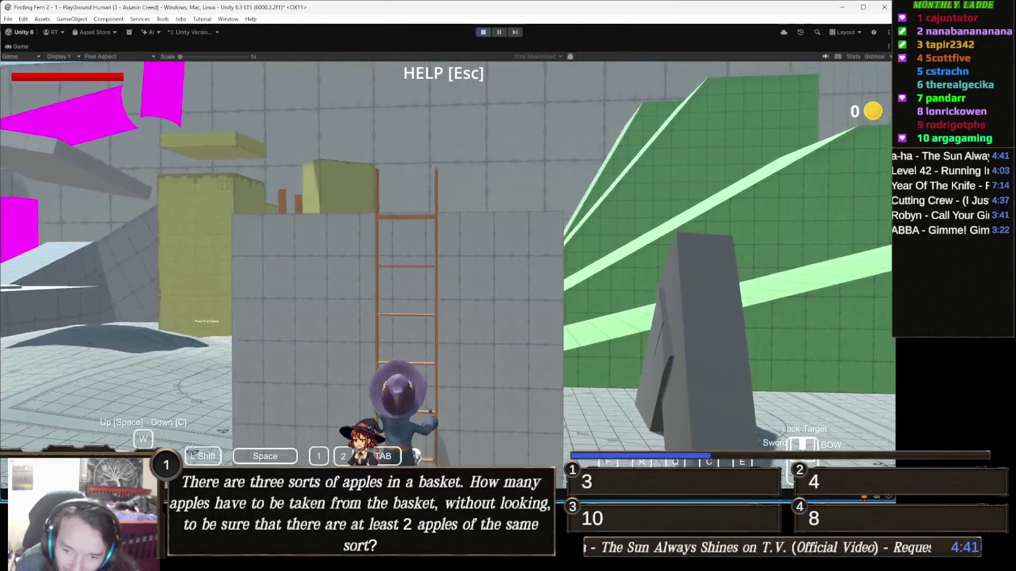
key("space")
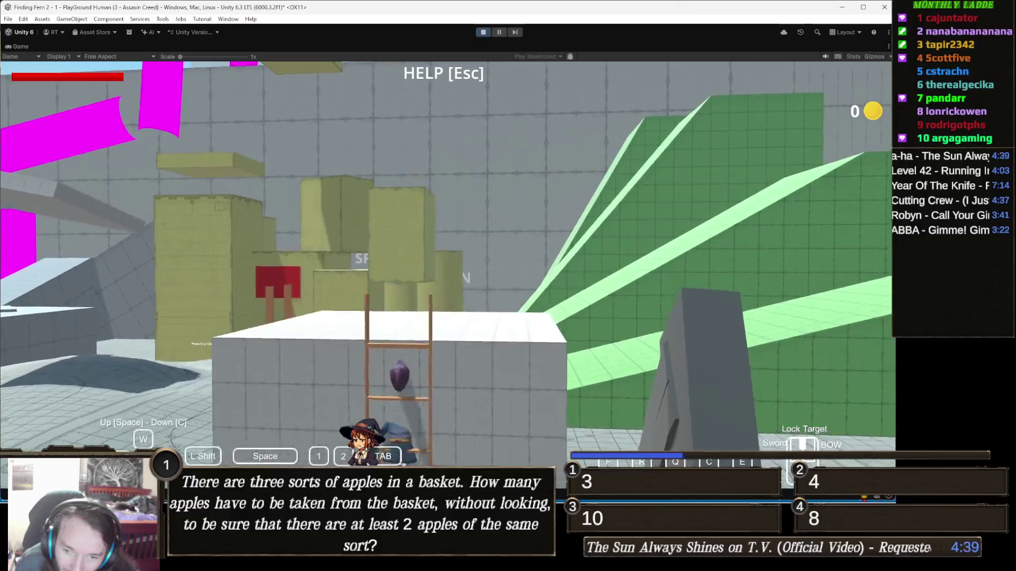
key("w")
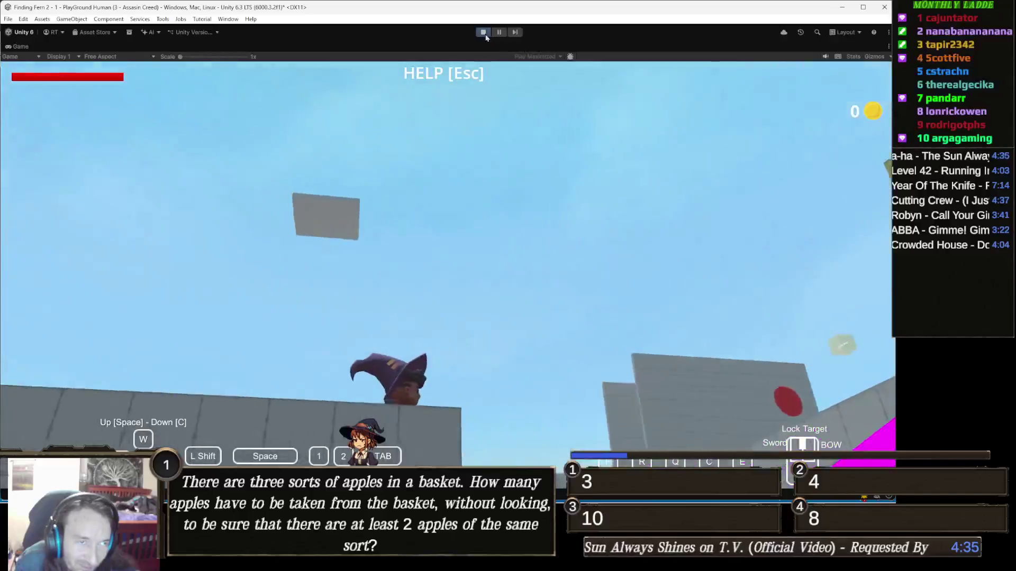
left_click(482, 32)
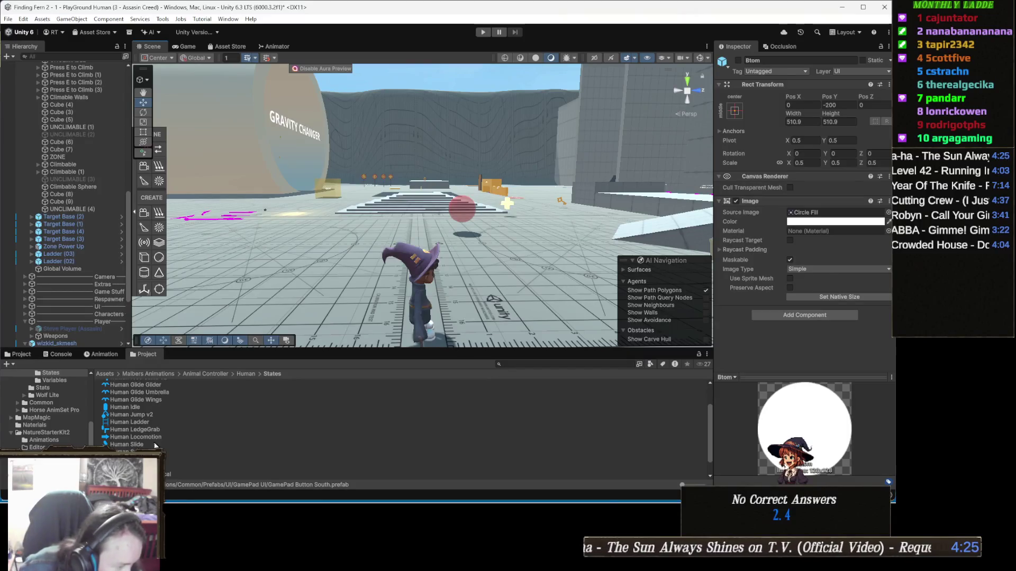
Reopen Human Ladder and set its Ceiling Ray to 0.6.
left_click(163, 422)
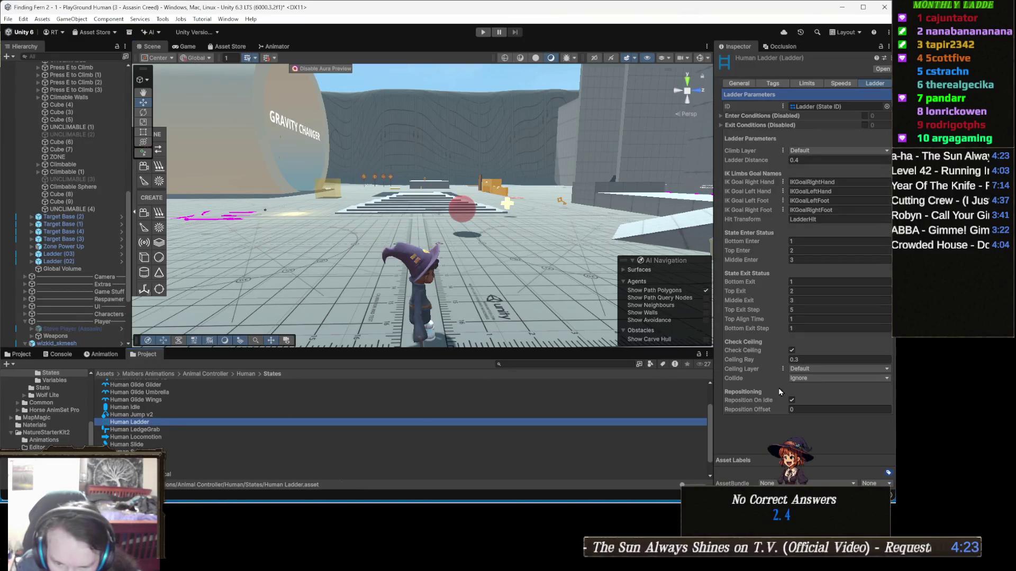
left_click(811, 360)
type("0.7")
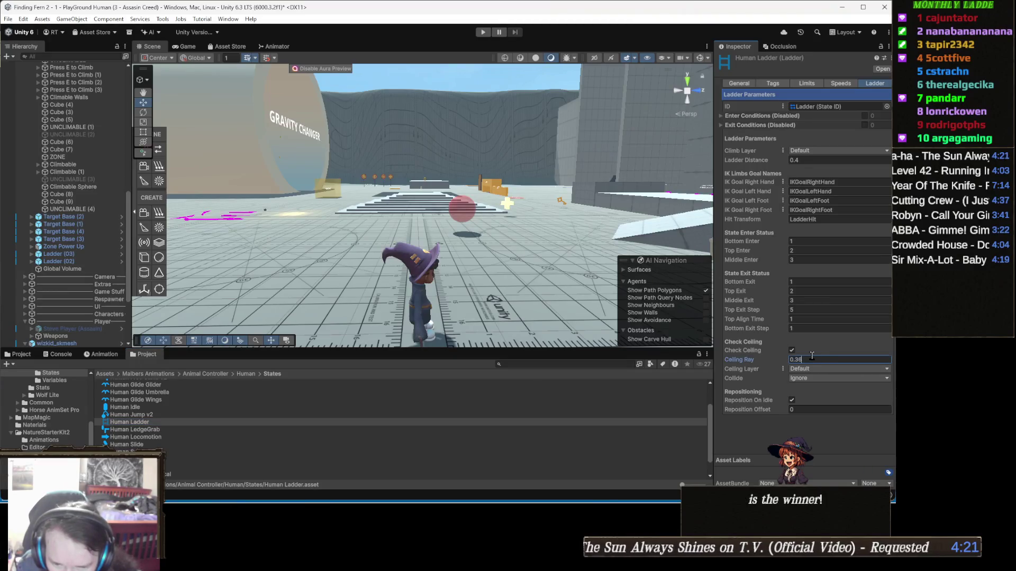
key("BackSpace")
type("6")
key("Return")
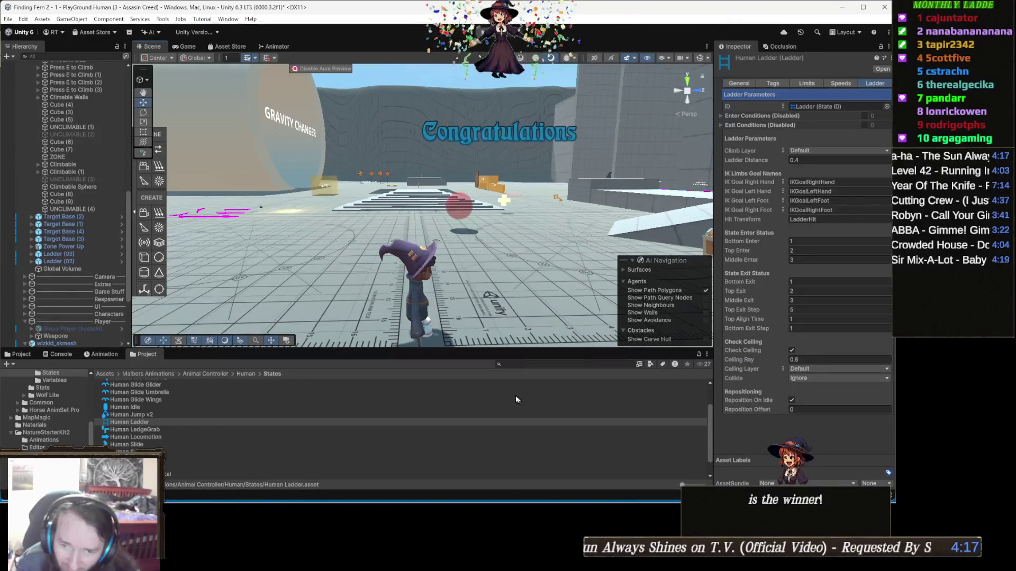
Review the Bottom, Top and Middle Exit values (1, 2, 3), then switch to Climb.cs in Visual Studio.
mouse_move(405, 494)
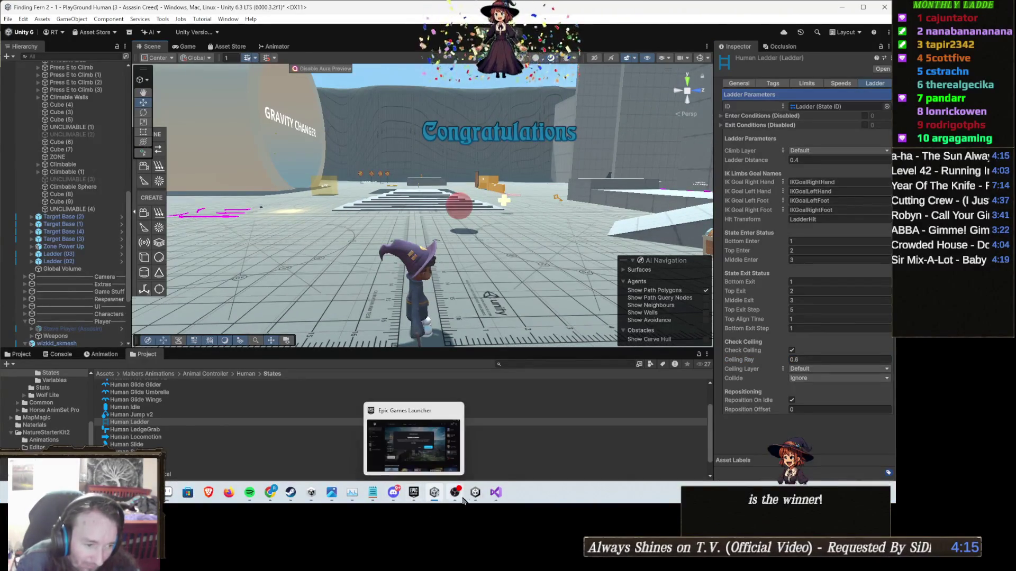
mouse_move(495, 495)
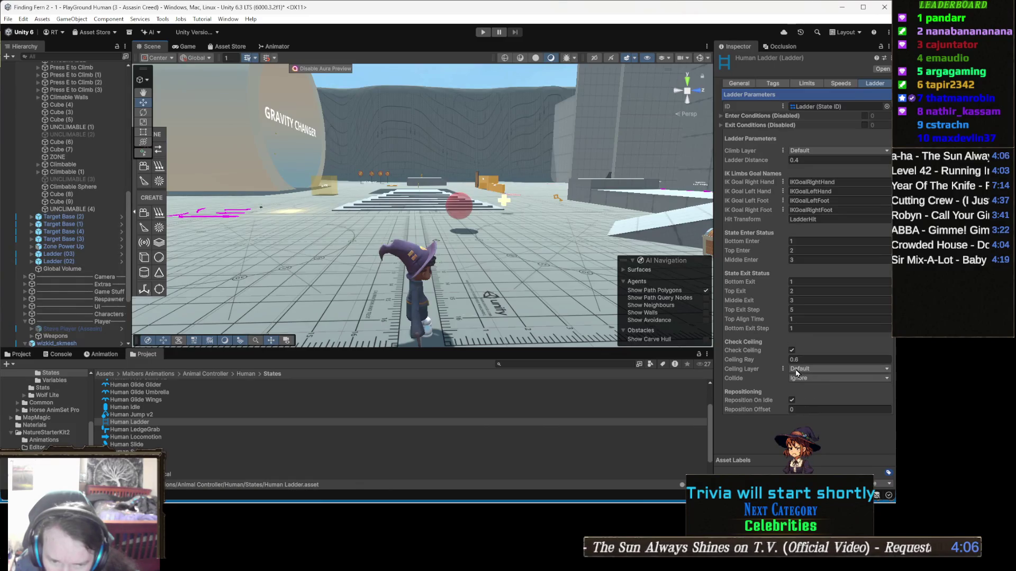
left_click(817, 281)
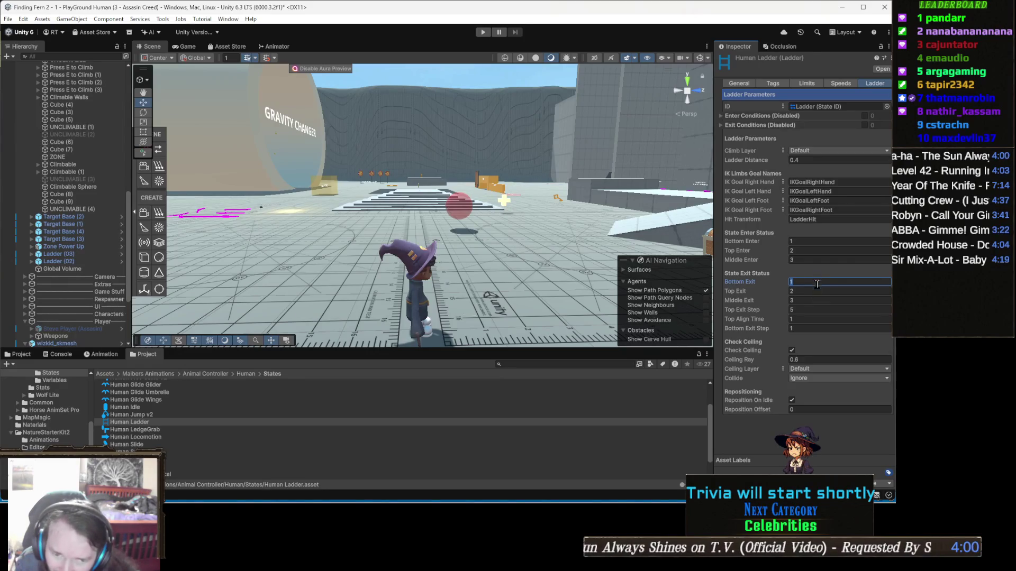
key("Tab")
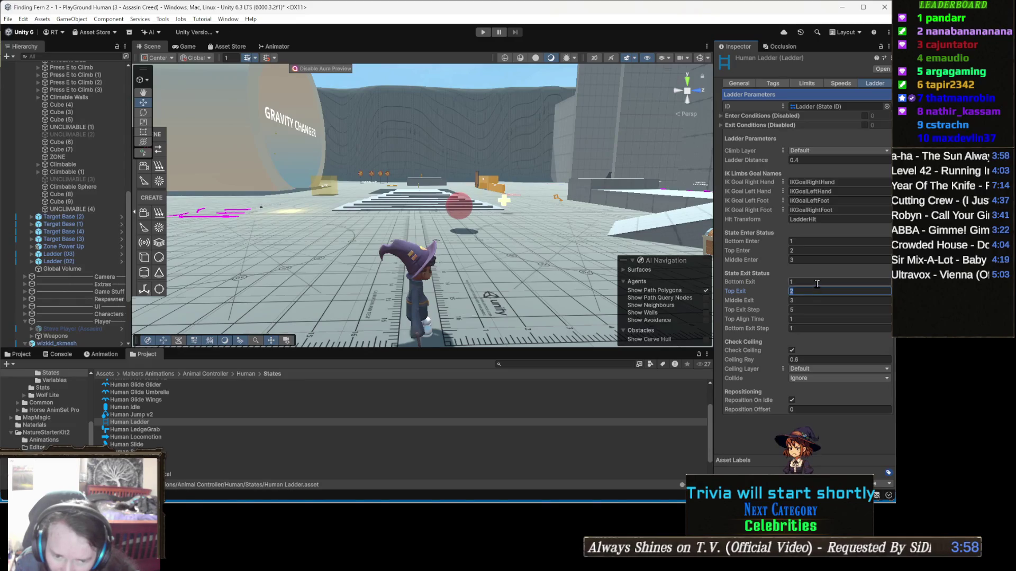
left_click(817, 282)
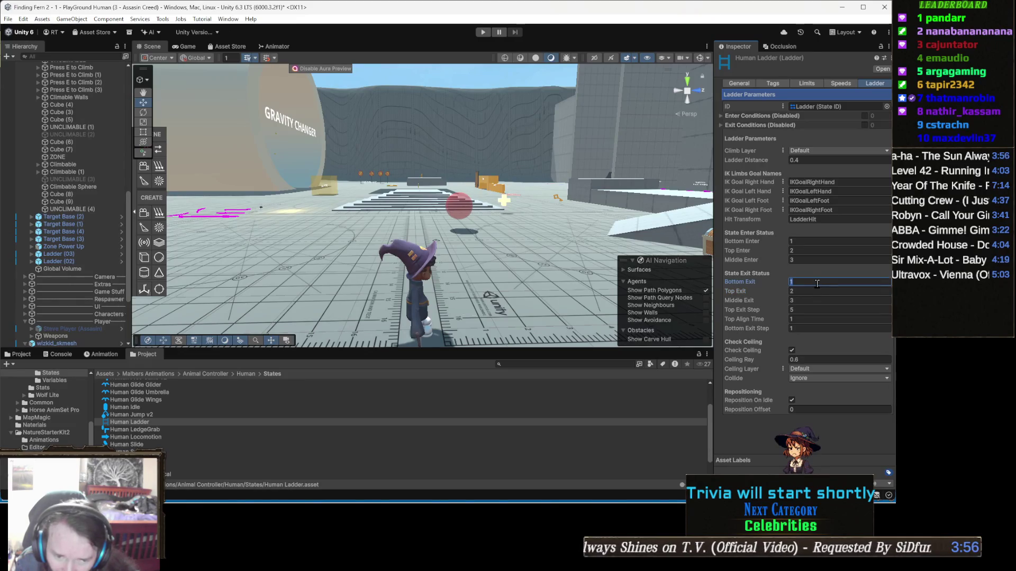
left_click(815, 292)
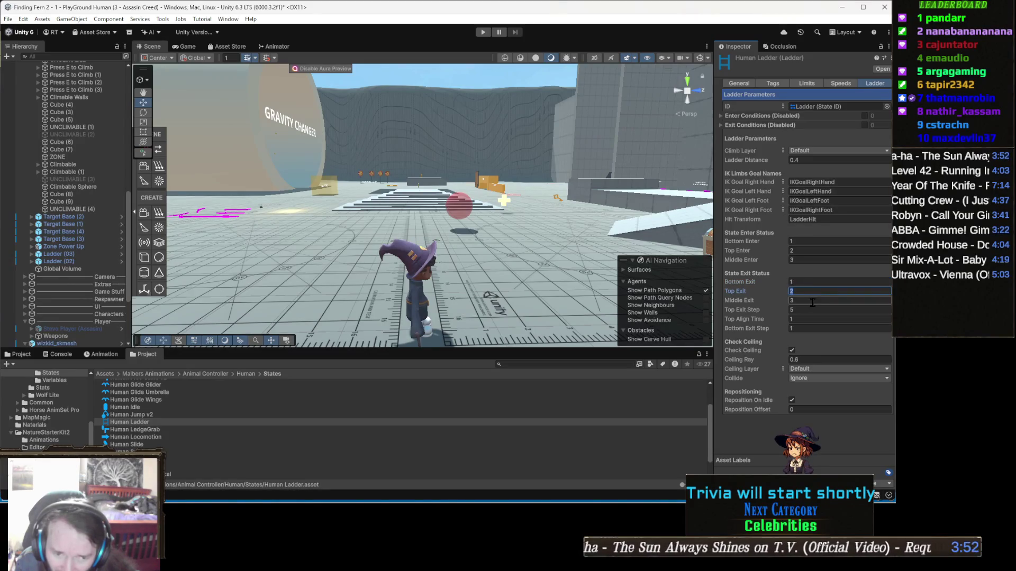
left_click(812, 301)
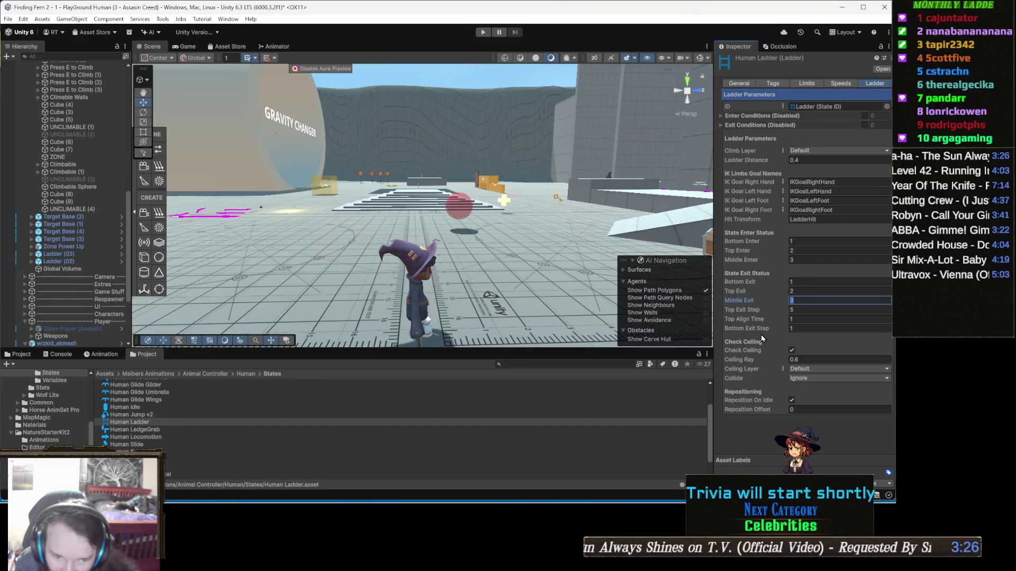
mouse_move(754, 331)
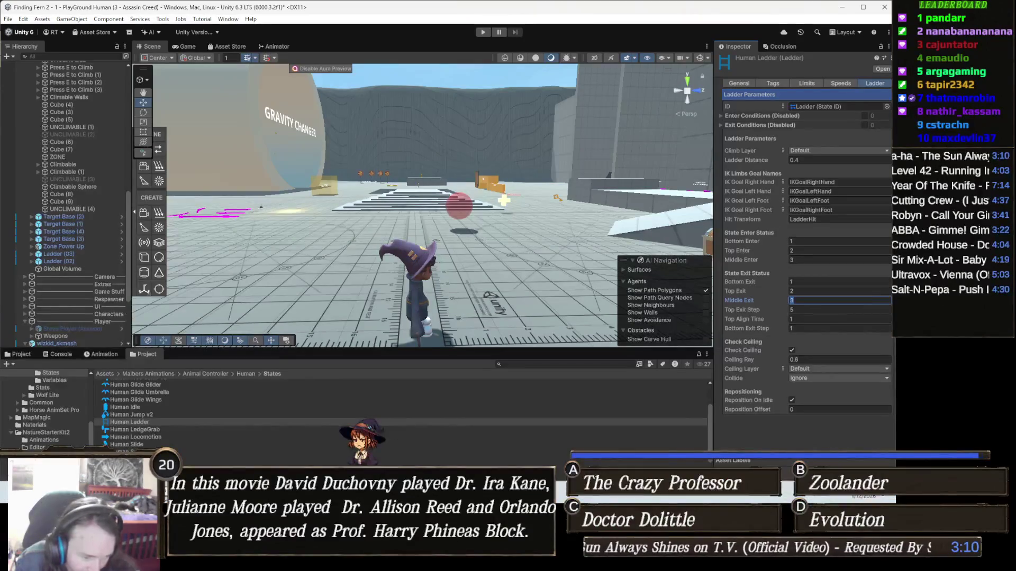
key("alt+Tab")
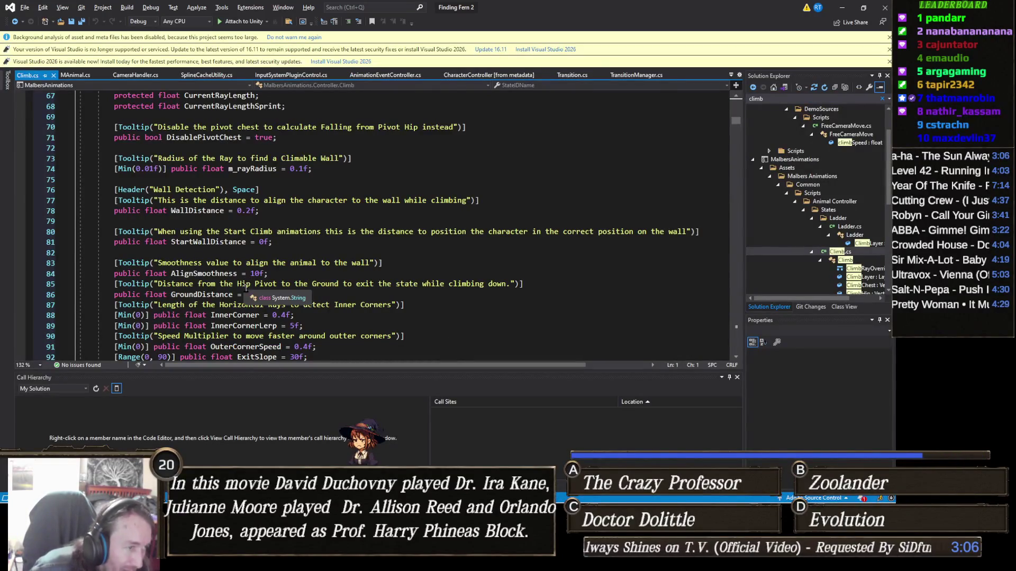
Search Climb.cs for 'exit', past ExitSlope to line 98, and place the caret in UseLedgeDetection.
scroll(248, 281, "down", 3)
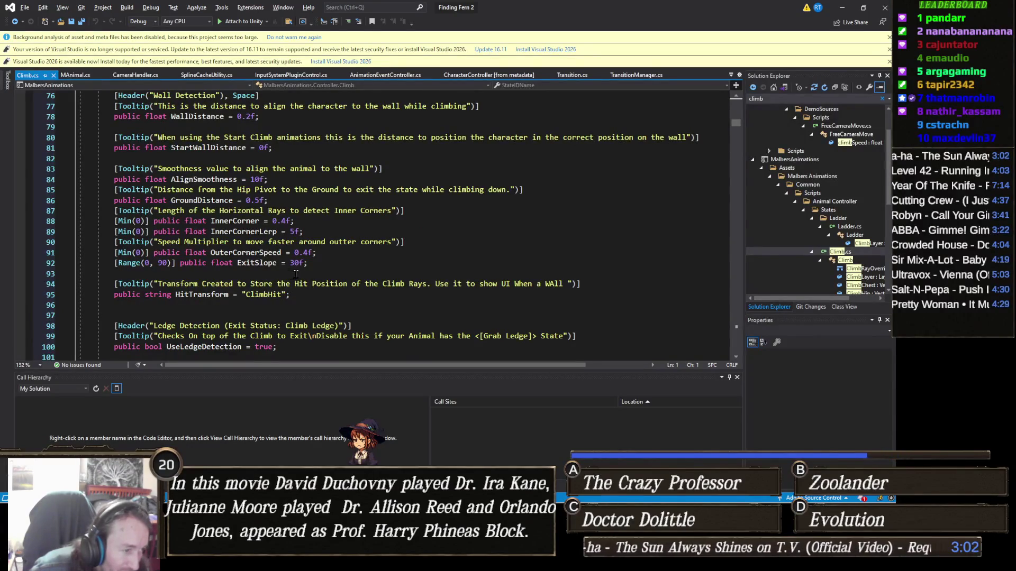
mouse_move(136, 253)
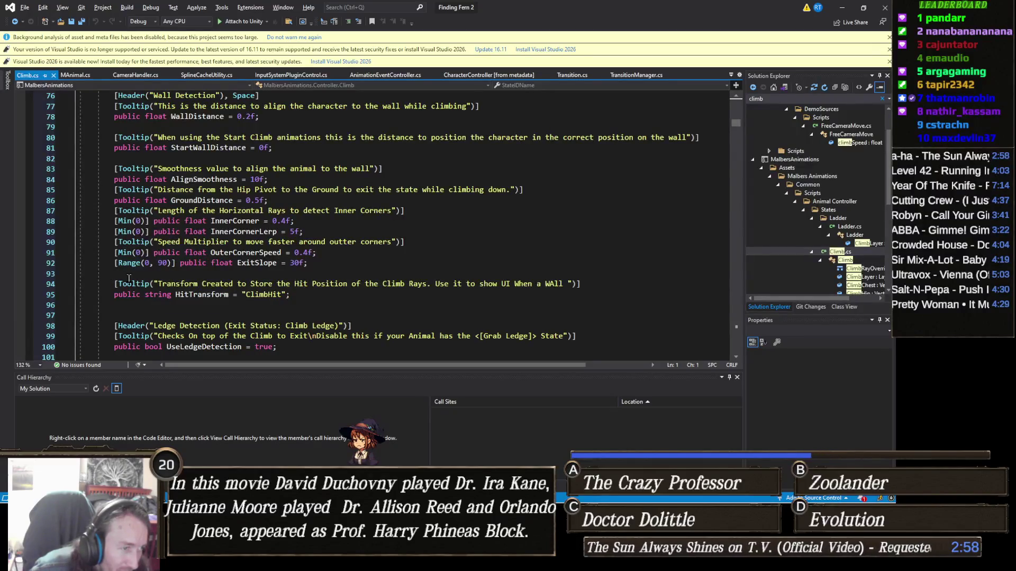
mouse_move(200, 236)
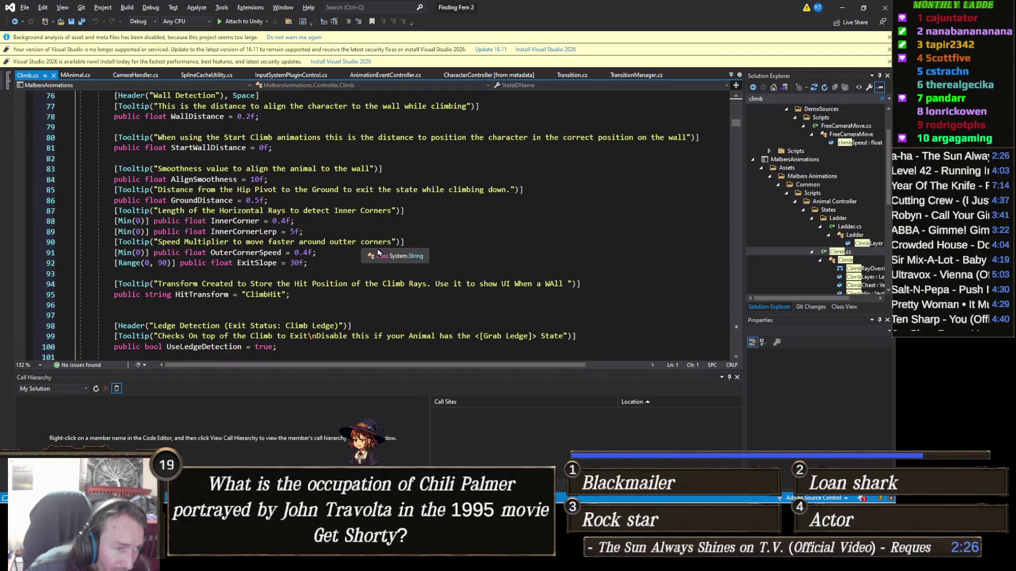
key("ctrl+f")
type("e")
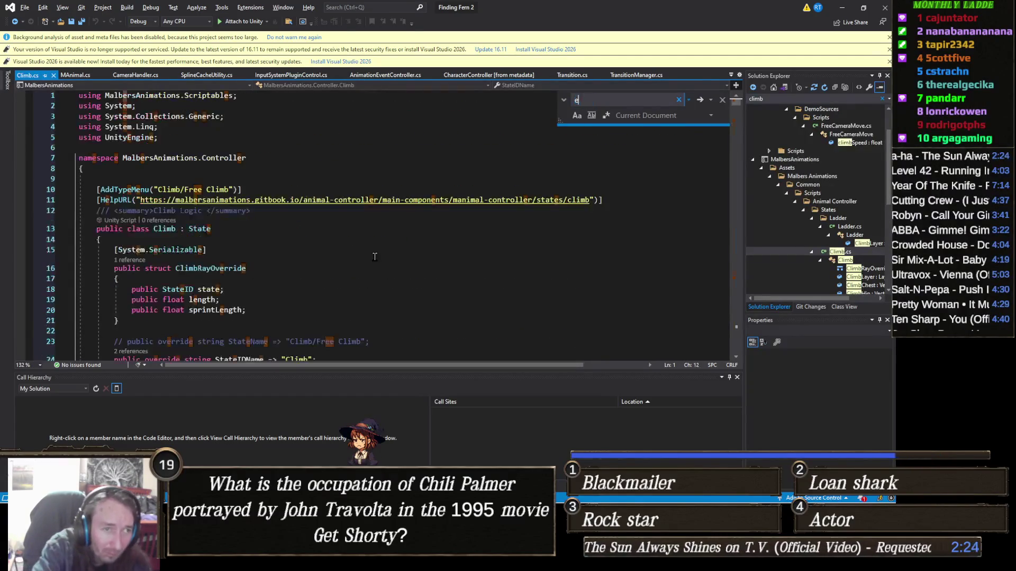
type("xit")
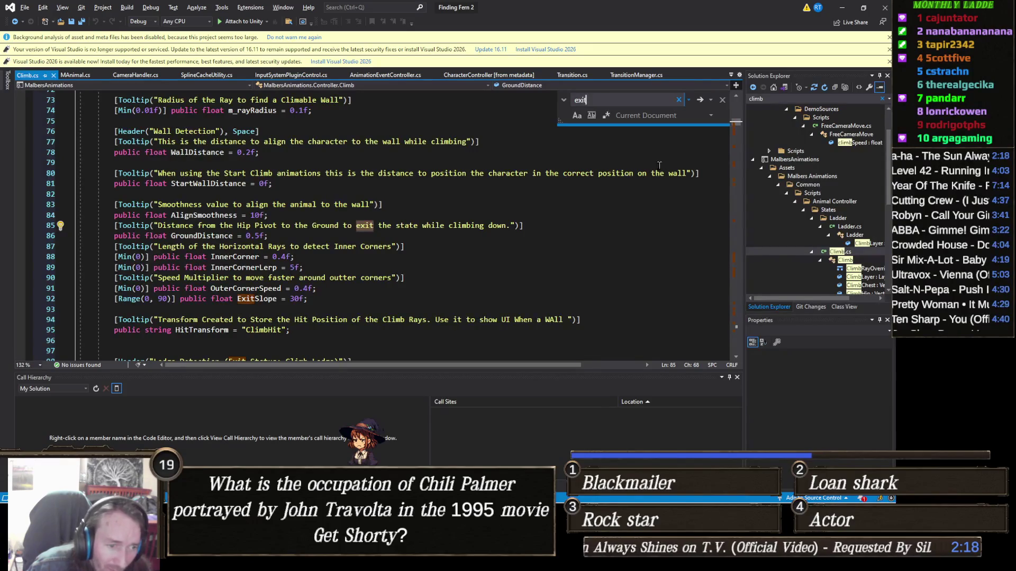
left_click(700, 100)
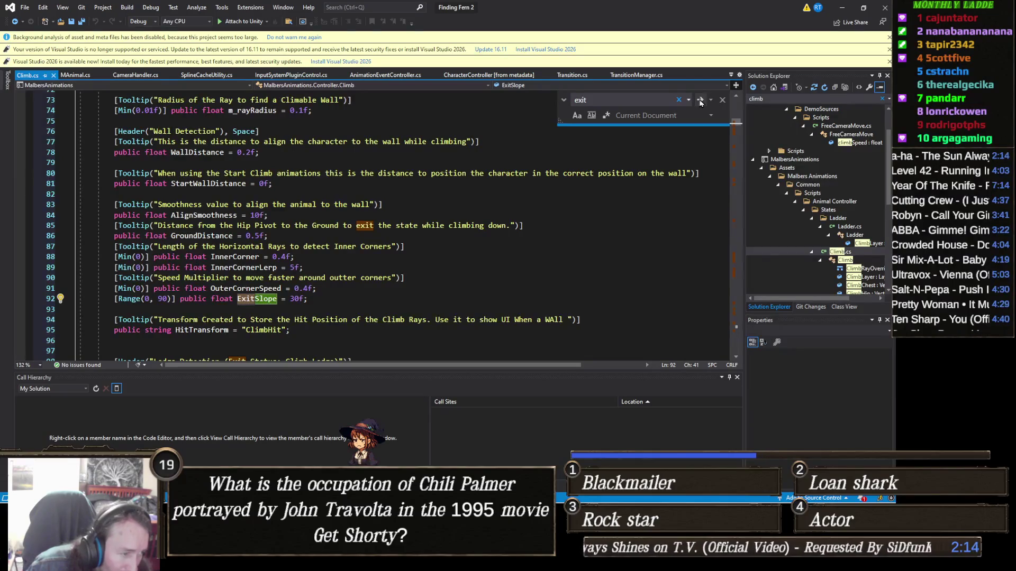
left_click(700, 101)
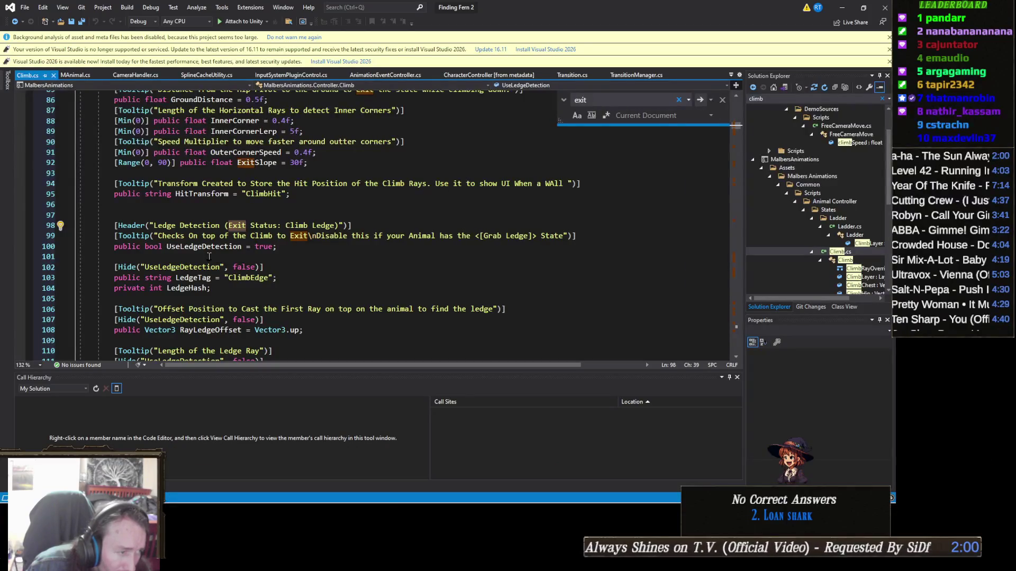
left_click(216, 247)
Find all references to UseLedgeDetection, check lines 767 and 832, and settle on CheckLedgeExit at 767.
right_click(215, 247)
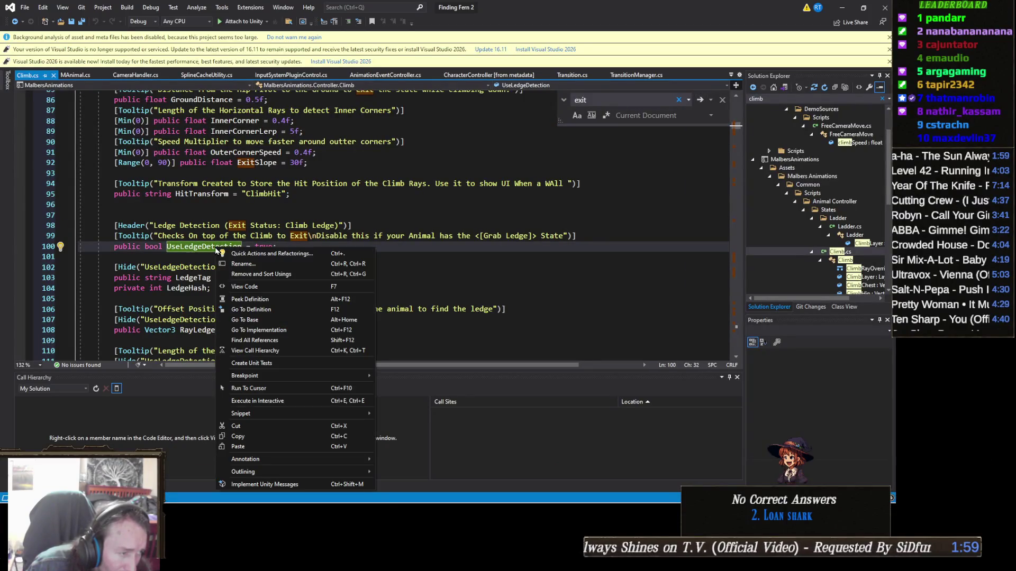
left_click(273, 341)
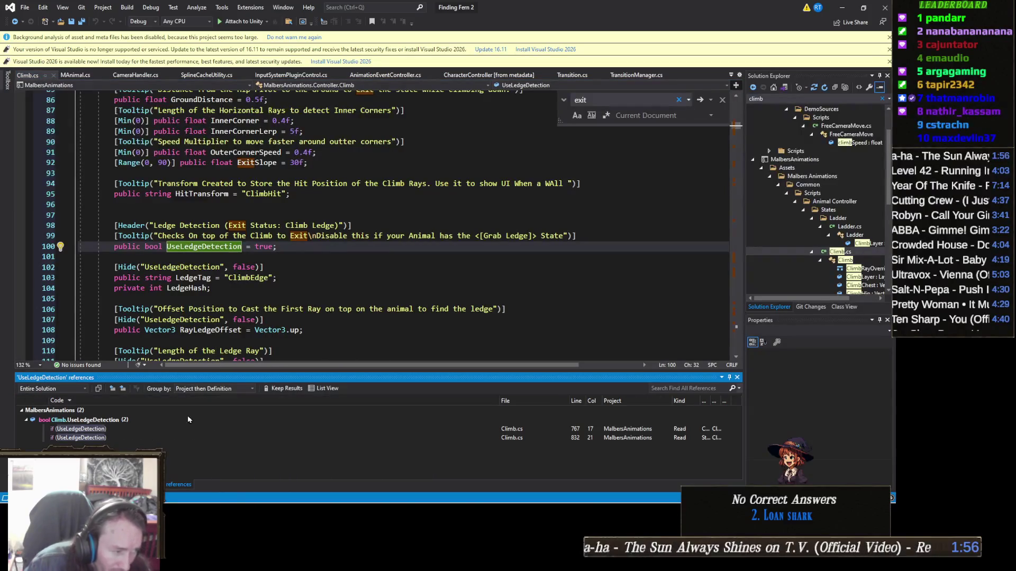
double_click(127, 430)
double_click(106, 437)
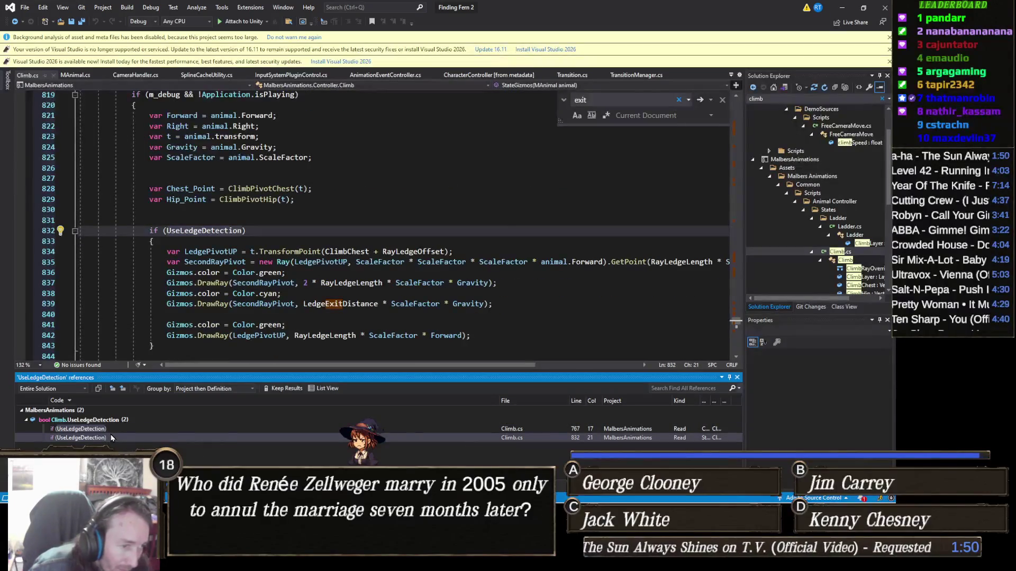
double_click(107, 429)
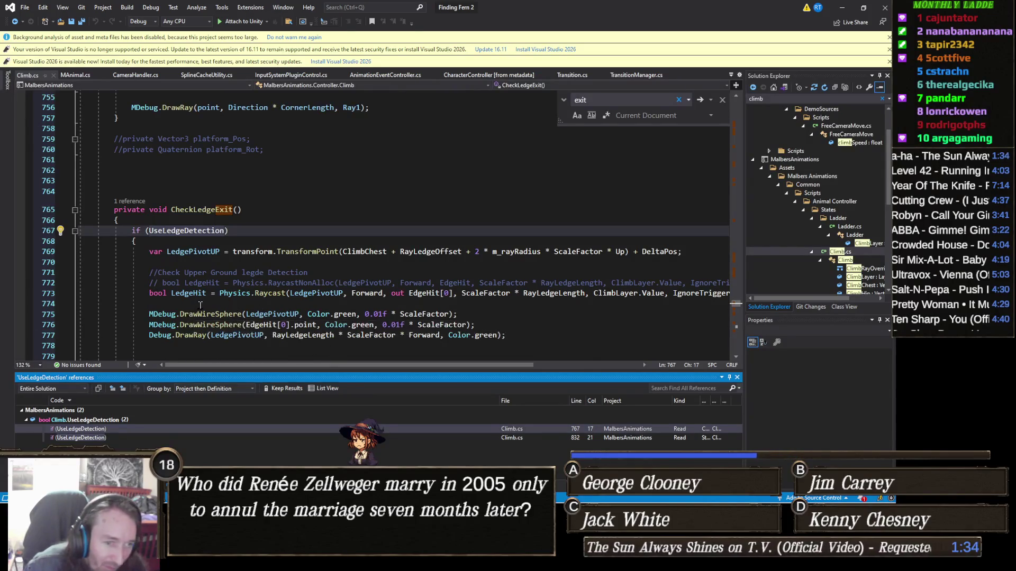
mouse_move(235, 294)
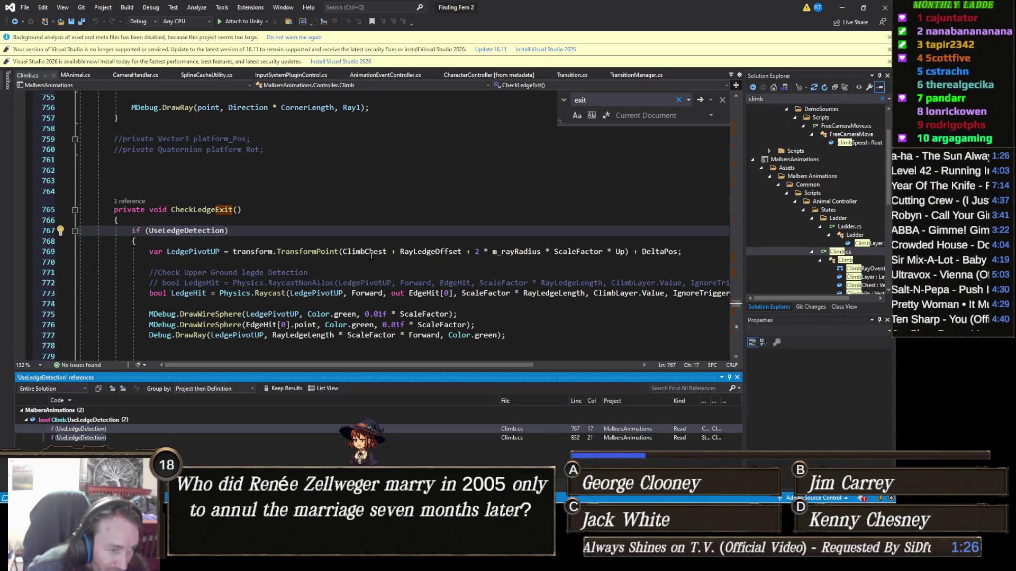
mouse_move(375, 257)
mouse_move(417, 298)
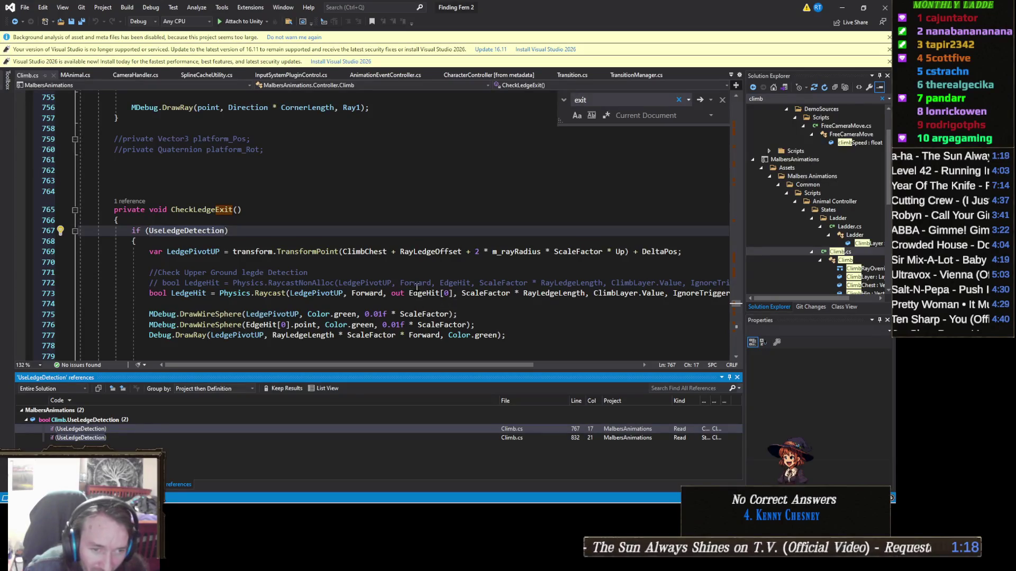
List RayLedgeOffset's Climb.cs references (lines 769, 834), view its line-108 definition, then minimize Visual Studio.
left_click(431, 253)
right_click(431, 257)
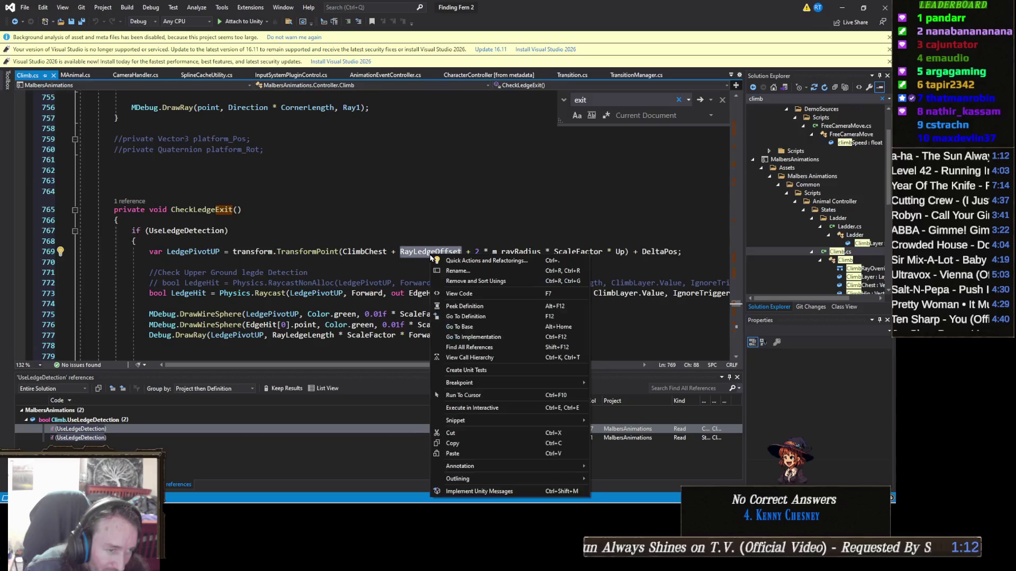
left_click(468, 347)
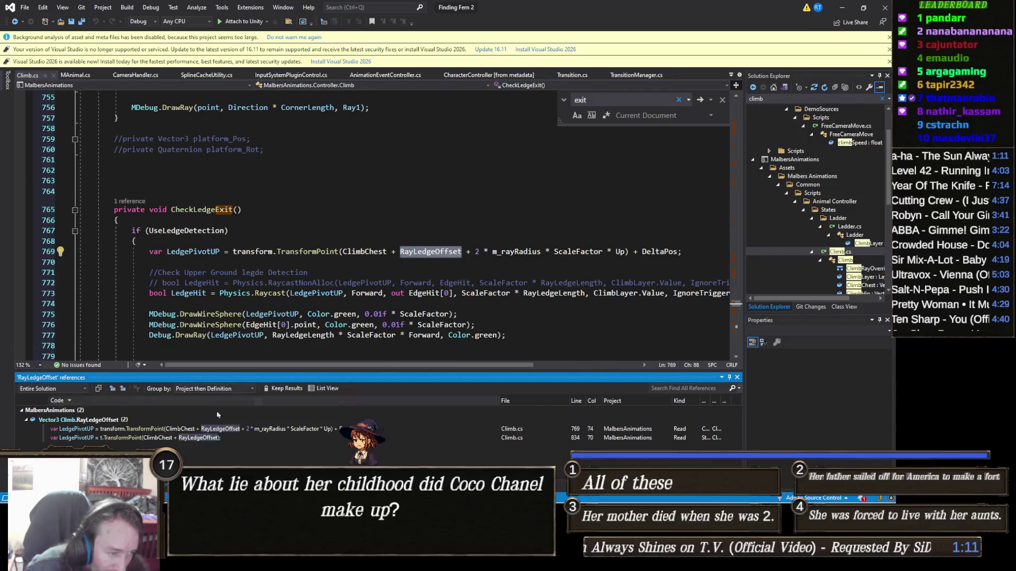
double_click(115, 420)
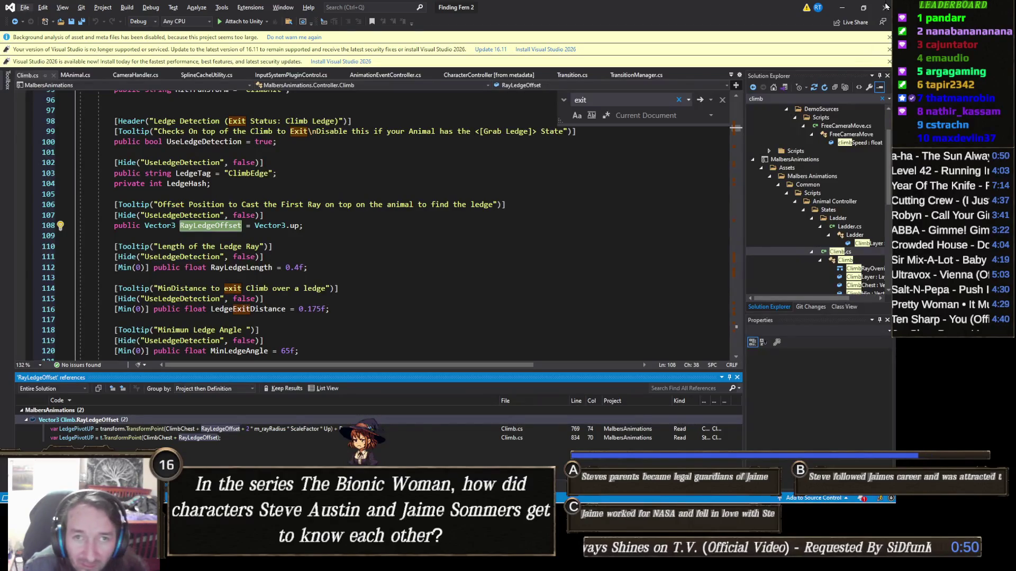
left_click(841, 9)
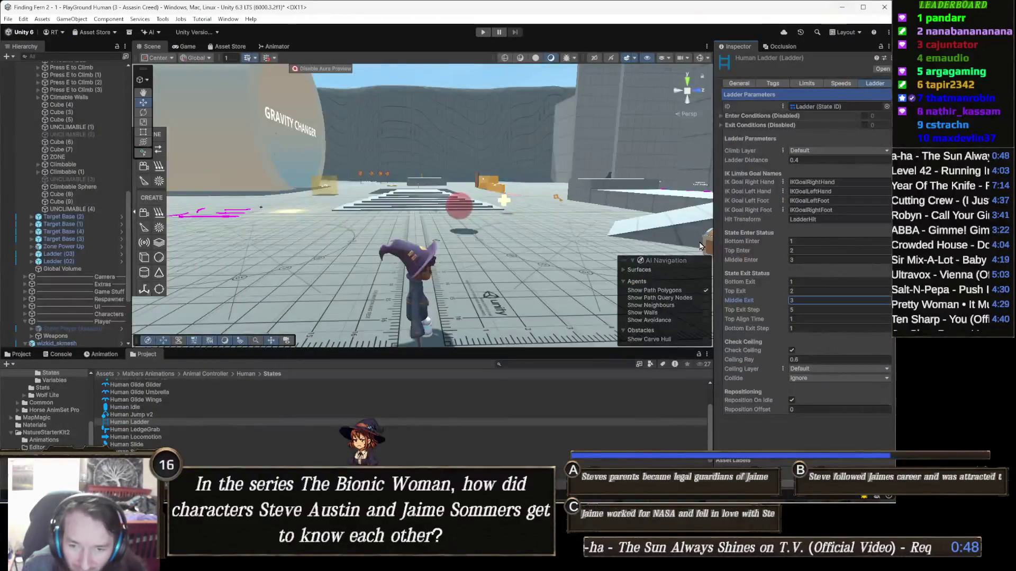
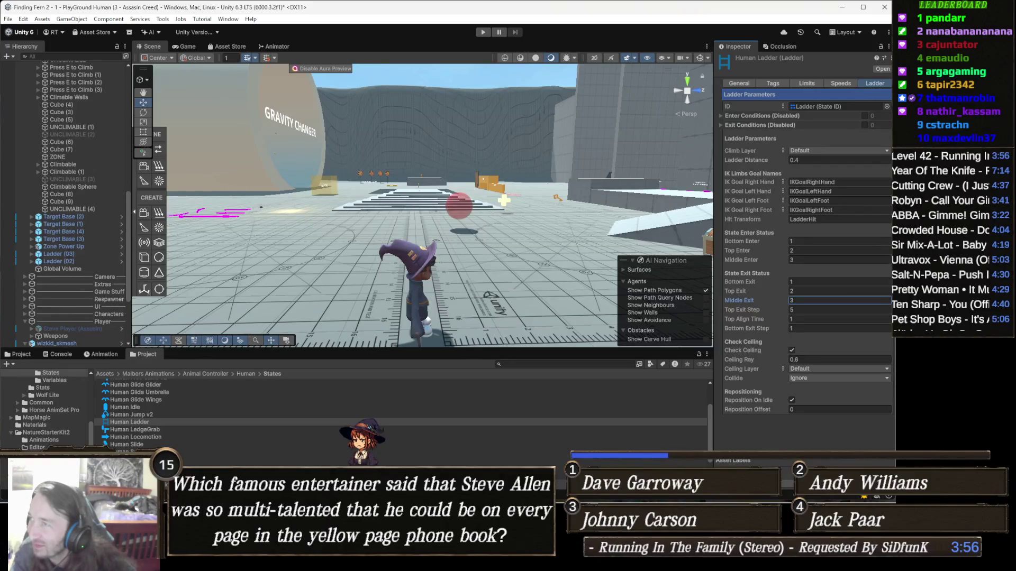
Glance at the Climb.cs code in Visual Studio, then return to the Unity editor.
key("alt+Tab")
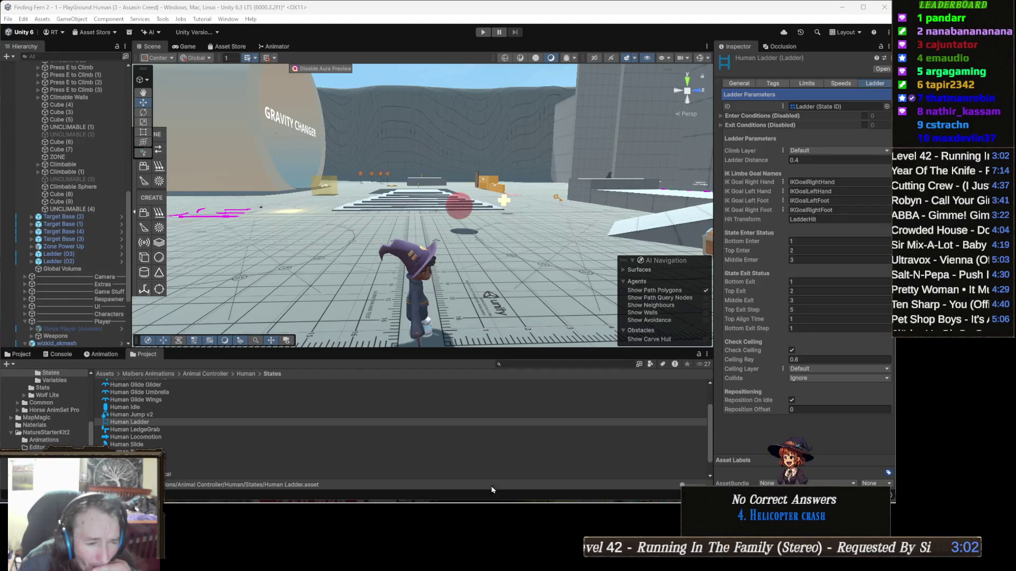
mouse_move(464, 507)
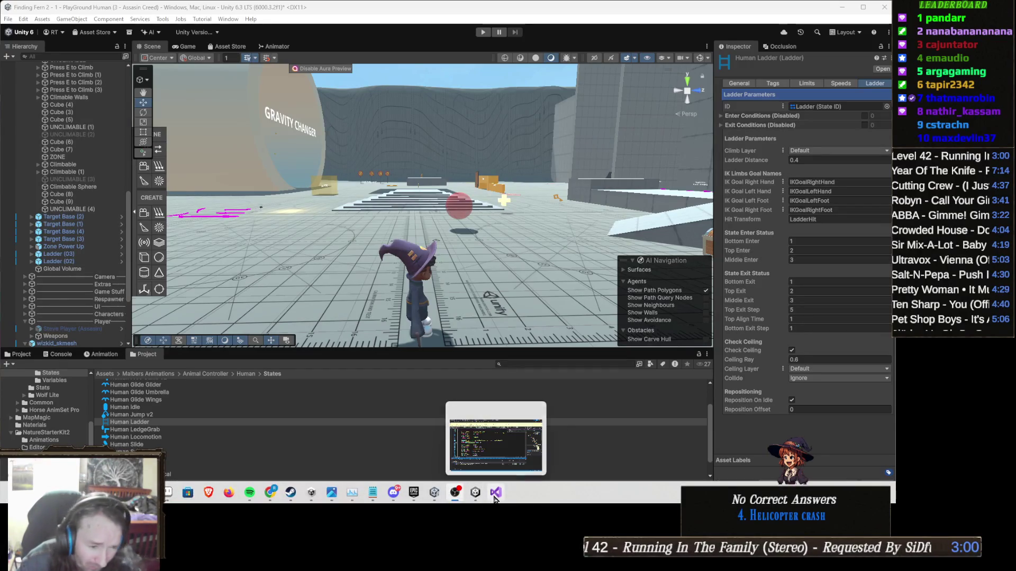
left_click(495, 492)
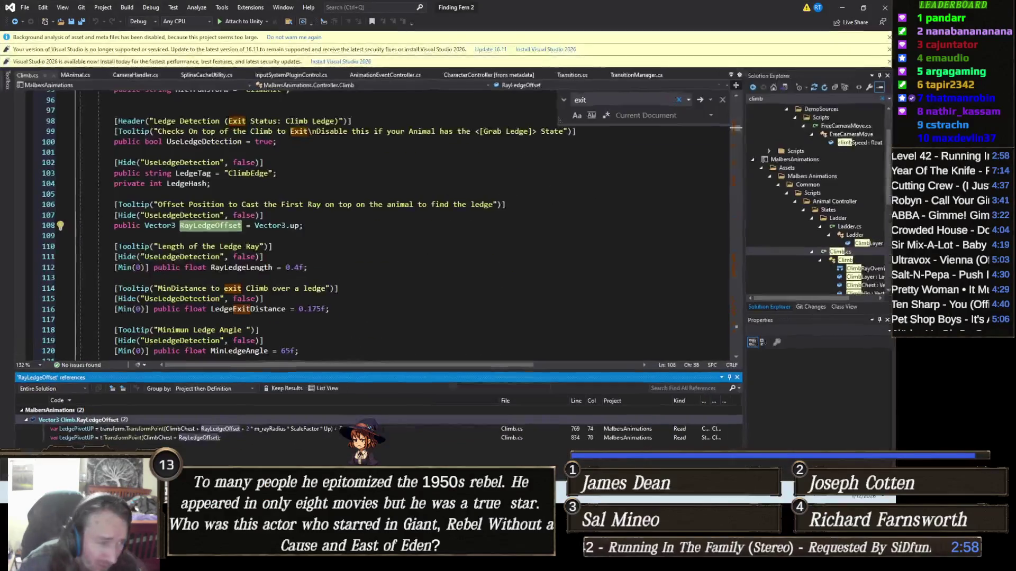
key("alt+Tab")
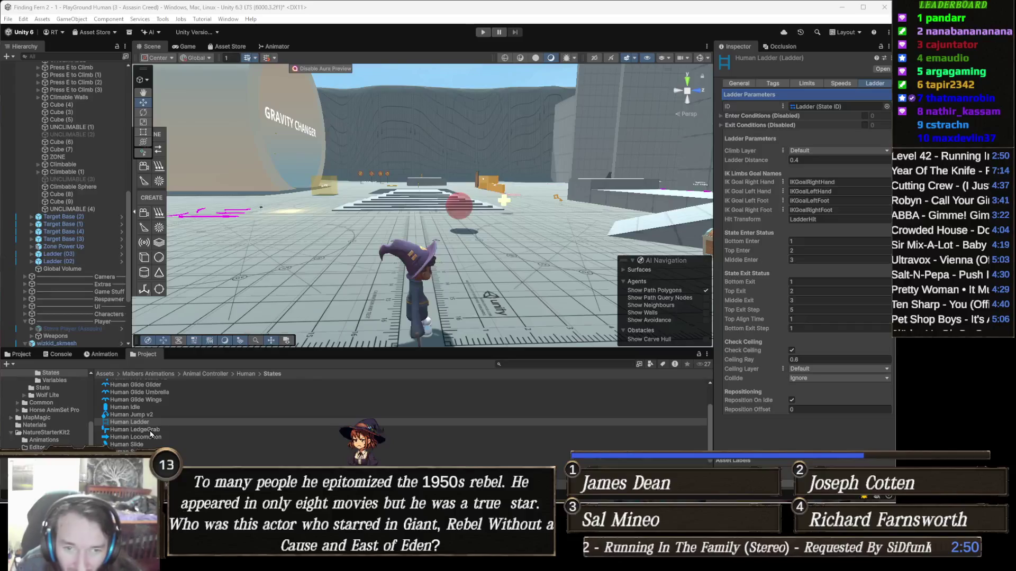
key("alt+Tab")
key("alt+Tab")
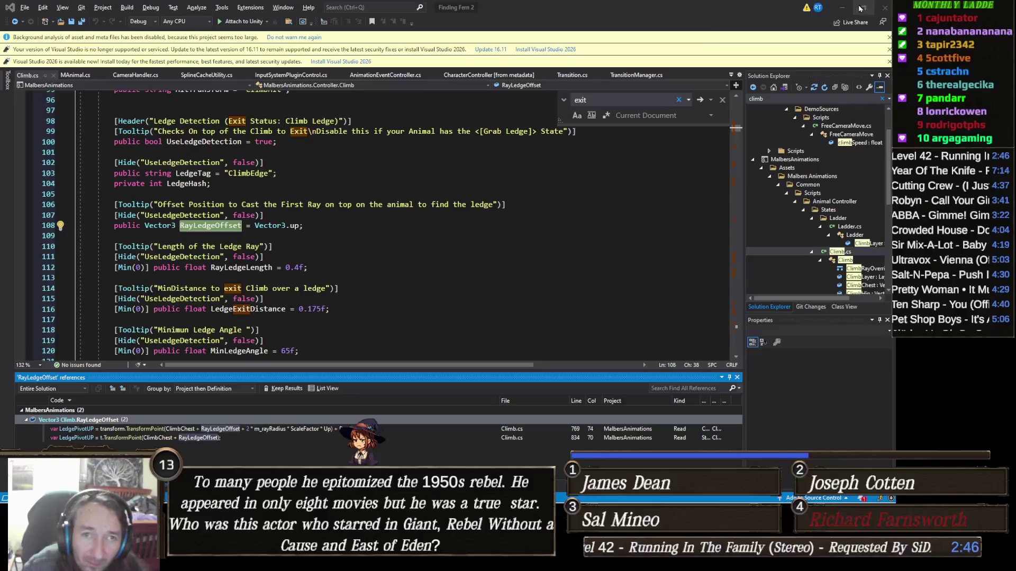
key("alt+Tab")
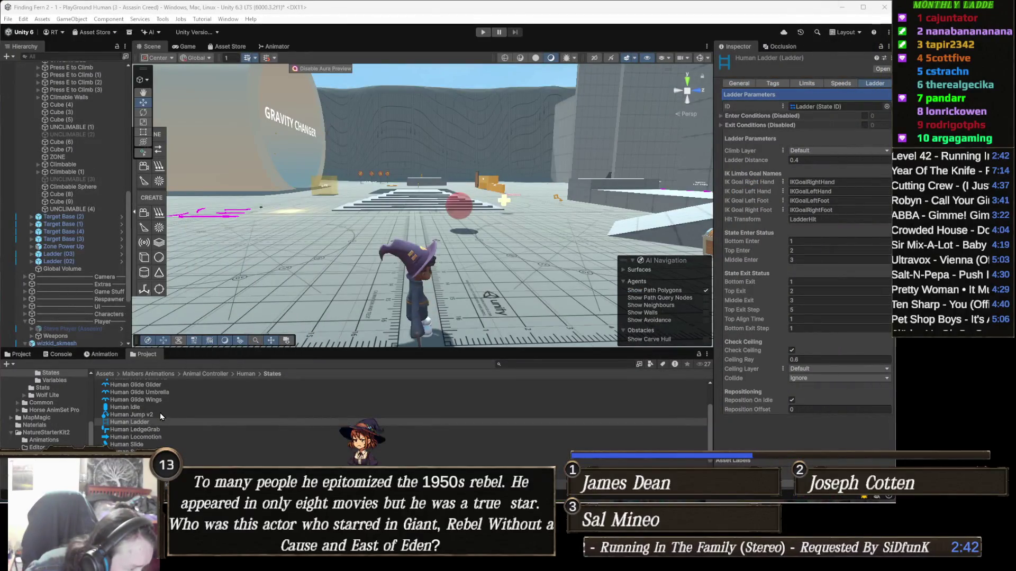
Select Human Free Climb v2 in the States folder to show Climb Ray Length 1 and Wall Distance 0.25.
scroll(161, 417, "up", 2)
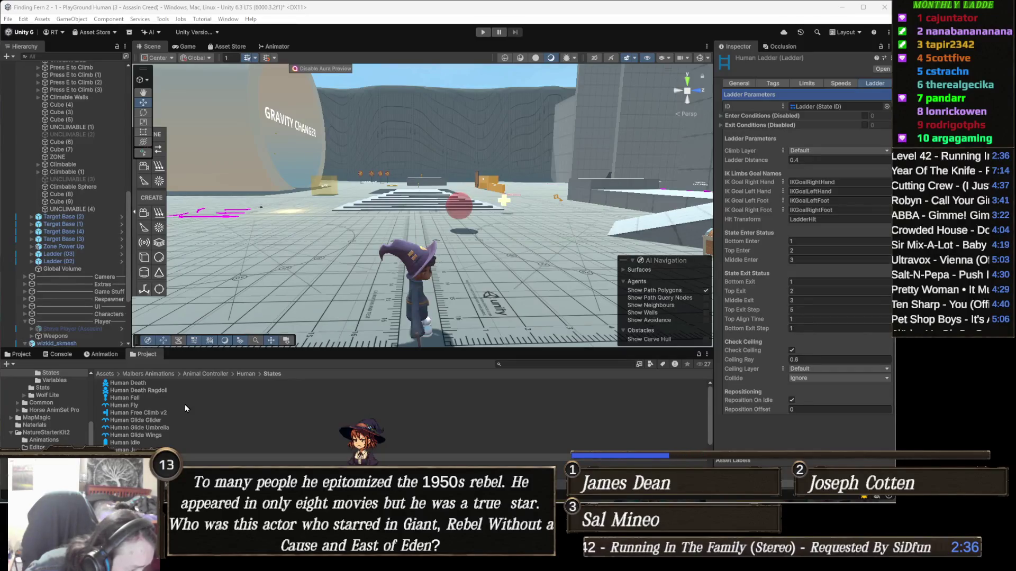
scroll(186, 408, "down", 2)
scroll(185, 404, "down", 2)
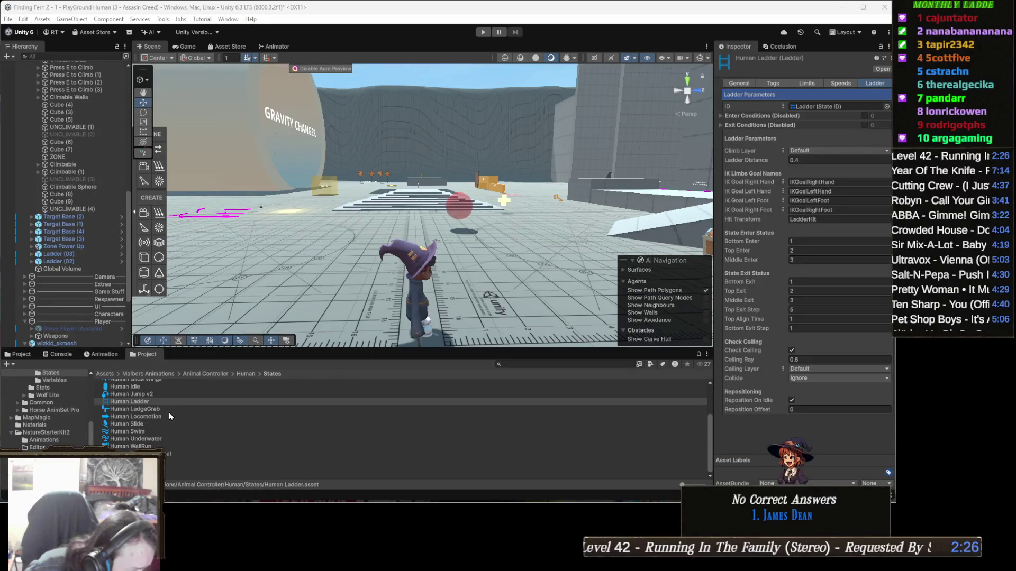
scroll(170, 413, "up", 3)
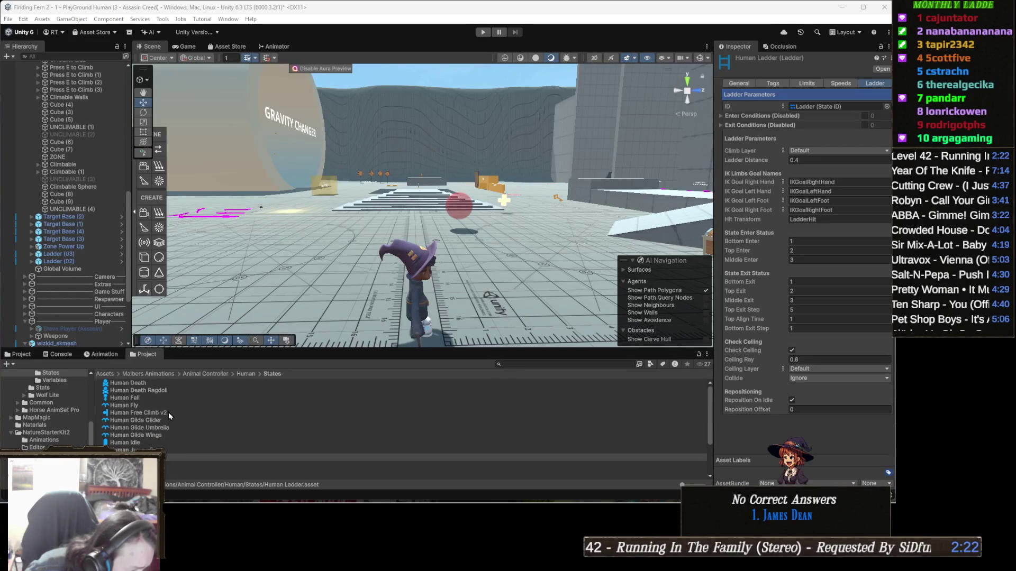
left_click(168, 412)
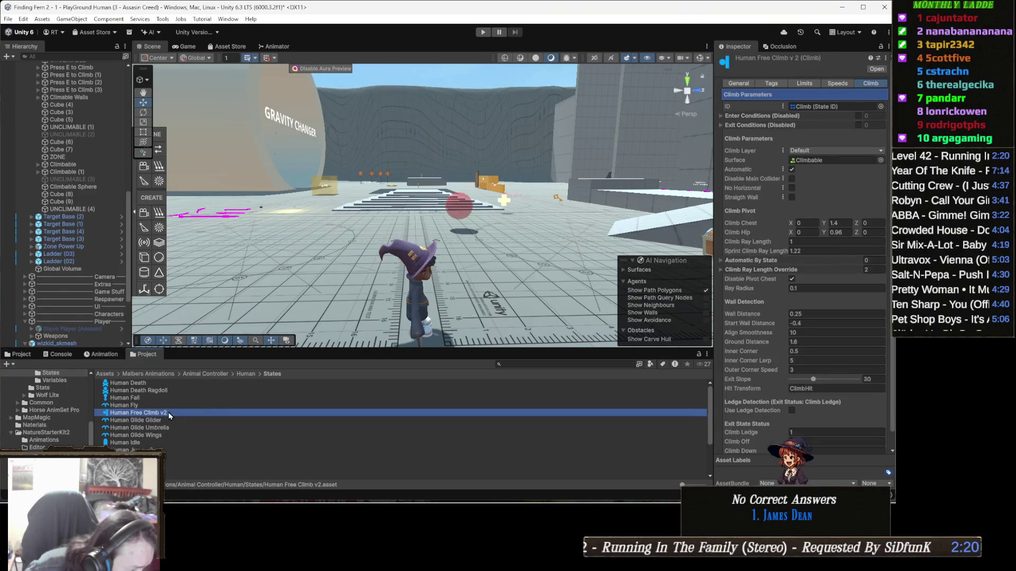
left_click(170, 419)
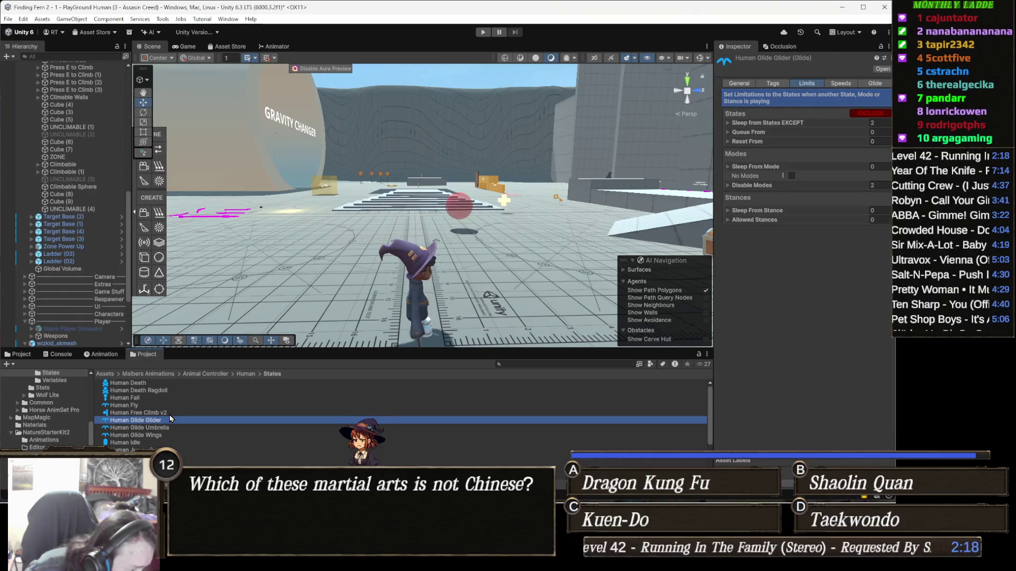
left_click(169, 413)
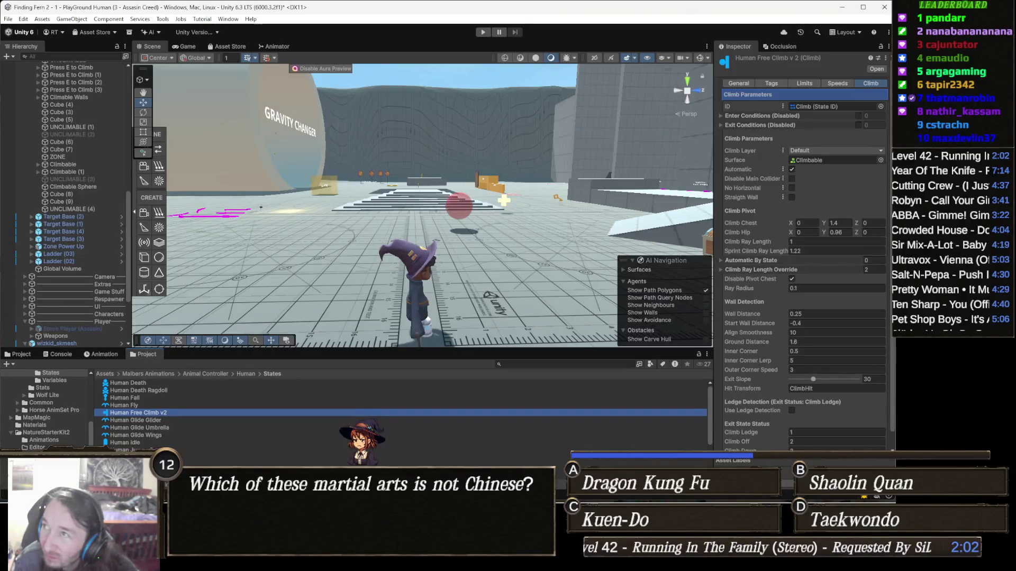
key("alt+Tab")
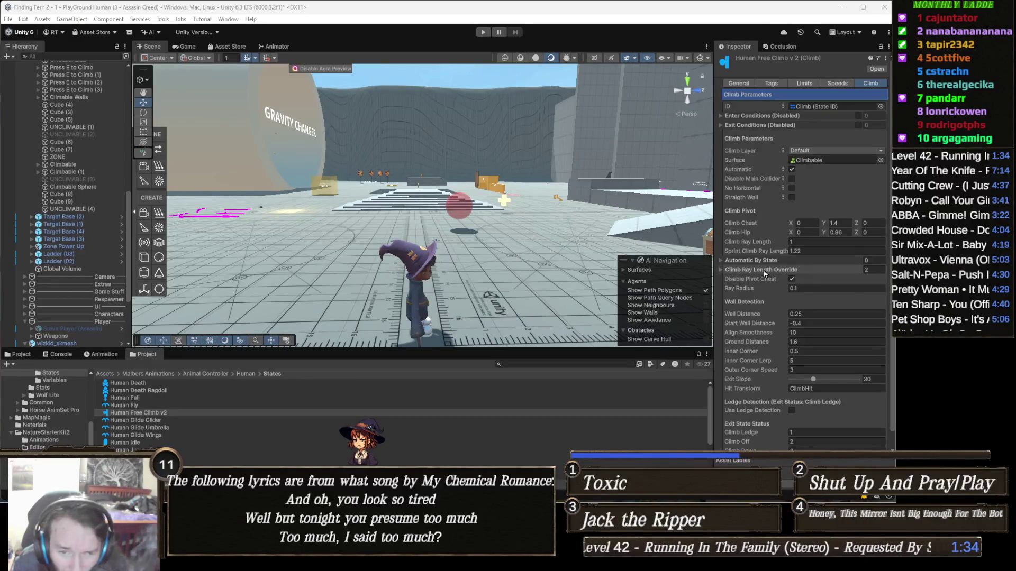
mouse_move(754, 262)
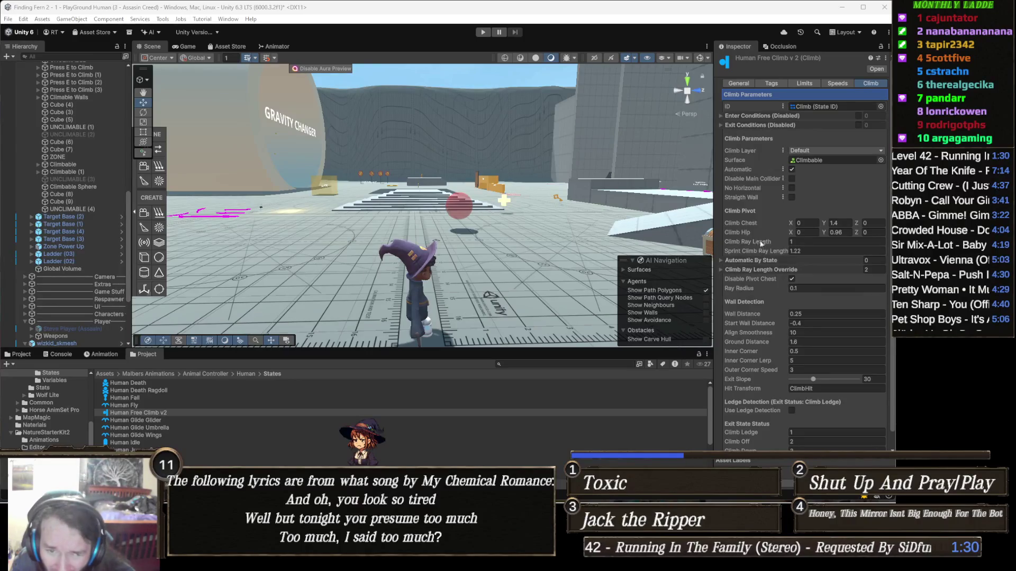
mouse_move(752, 224)
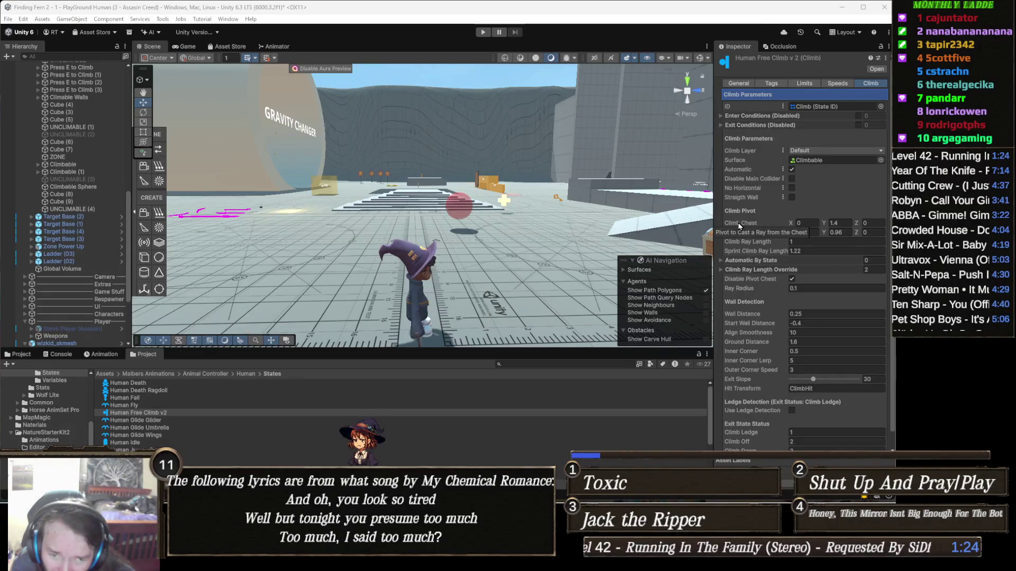
Set Climb Chest Y to 0.3 and Climb Hip Y to 0.2, then enter Play mode.
left_click(849, 223)
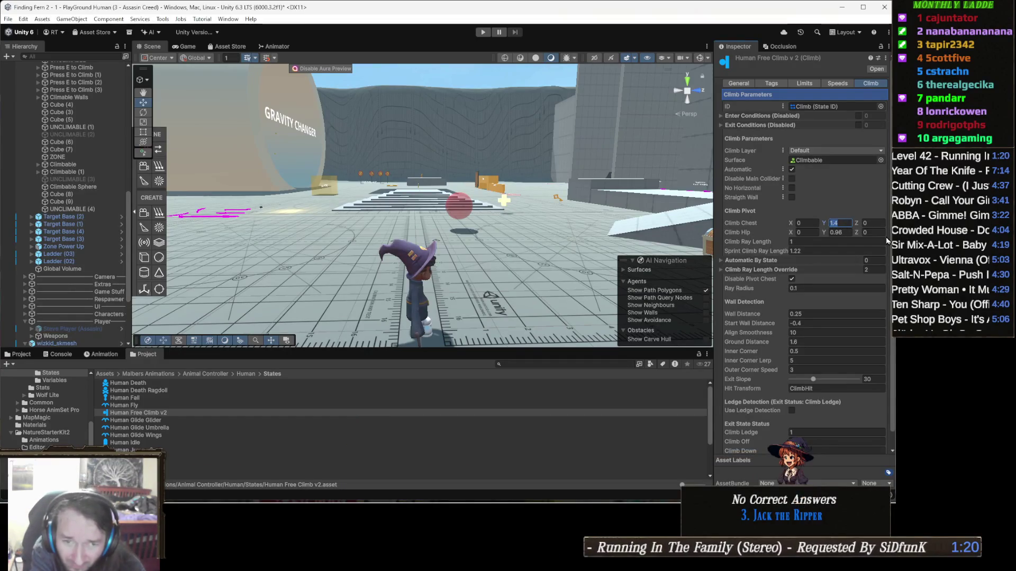
type(".5")
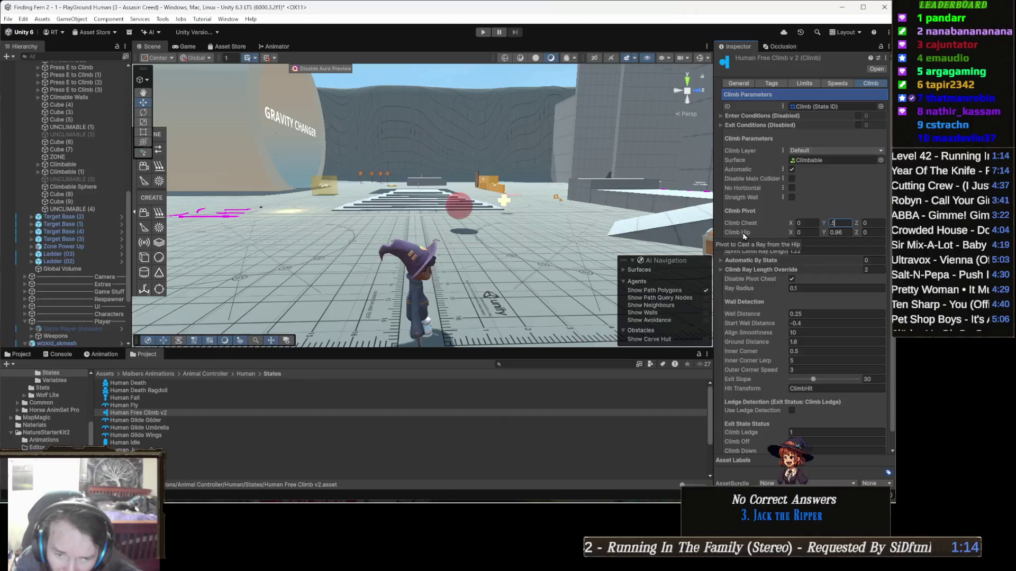
type("3")
left_click(842, 234)
type("0.2")
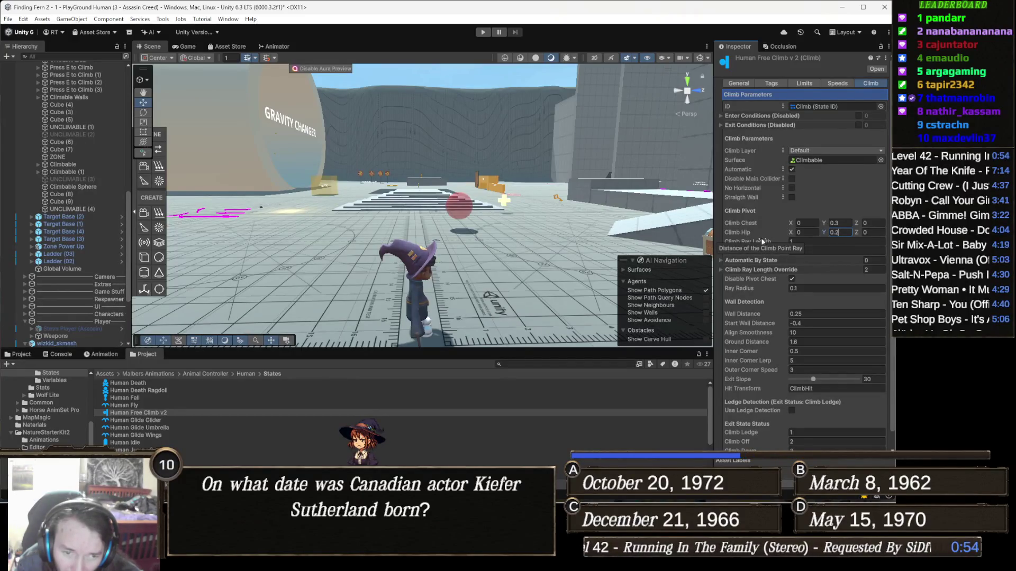
left_click(482, 35)
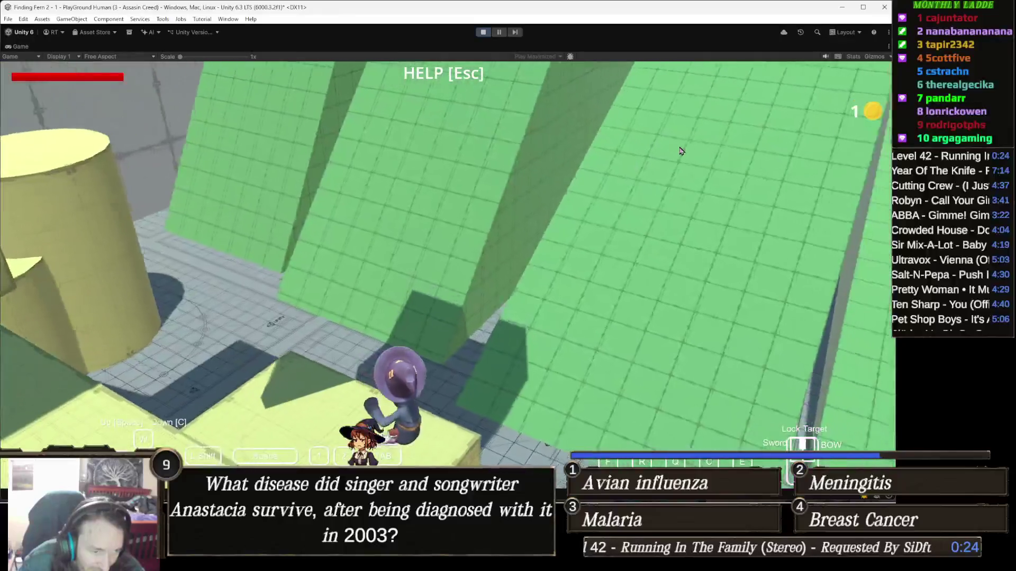
Glide with Space, climb the yellow wall with E and W, then stop Play mode.
key("space")
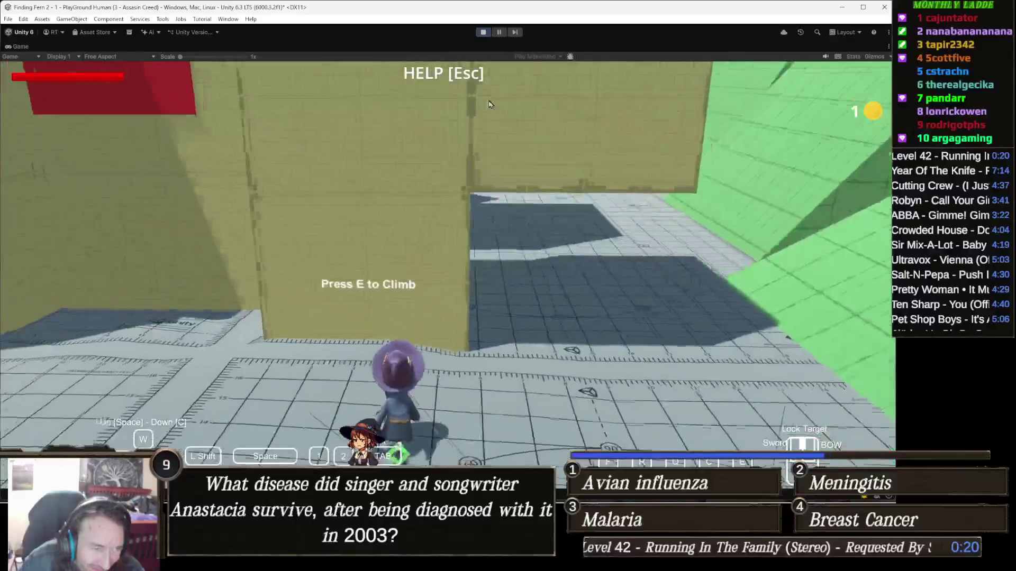
key("e")
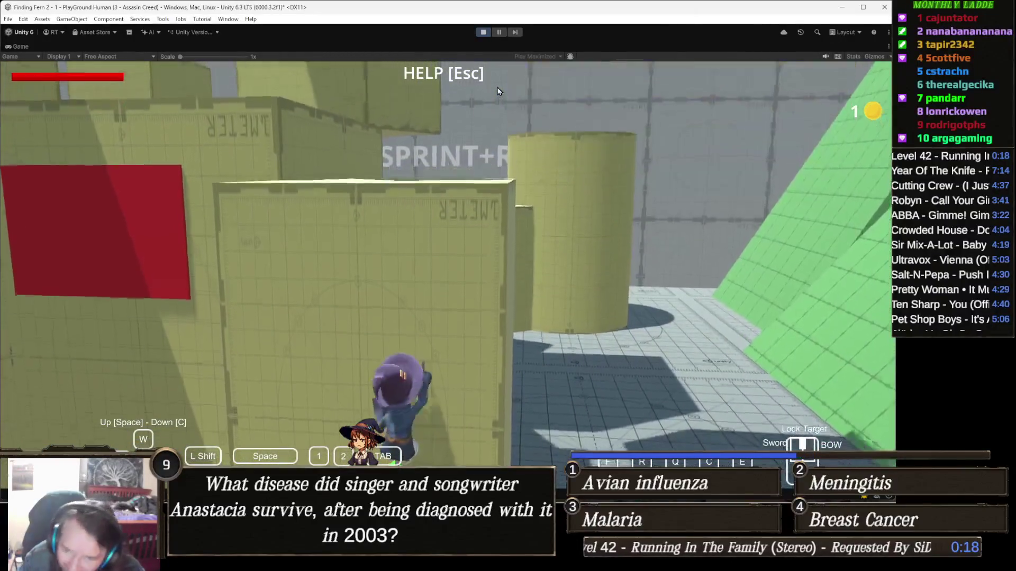
key("w")
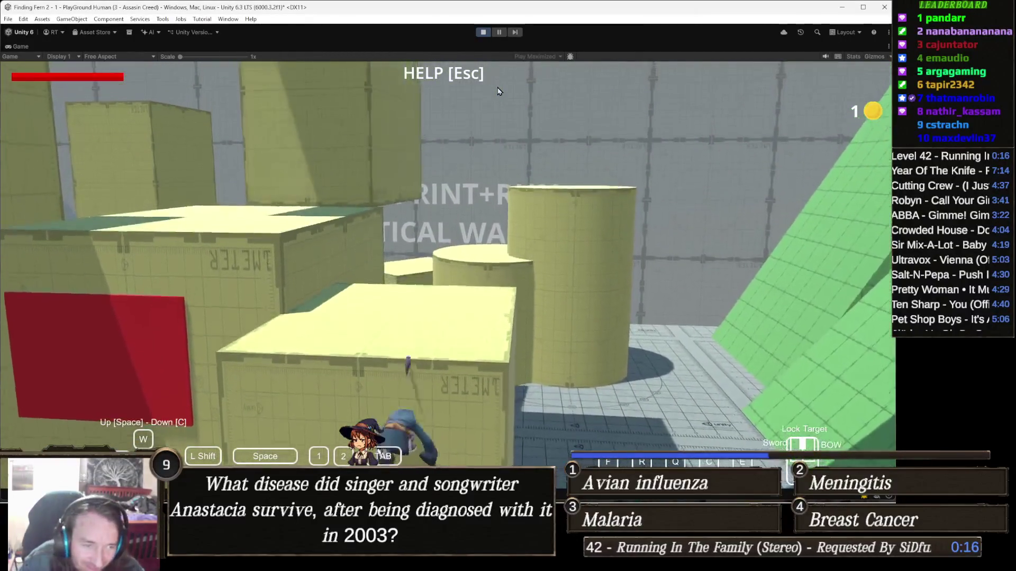
key("w")
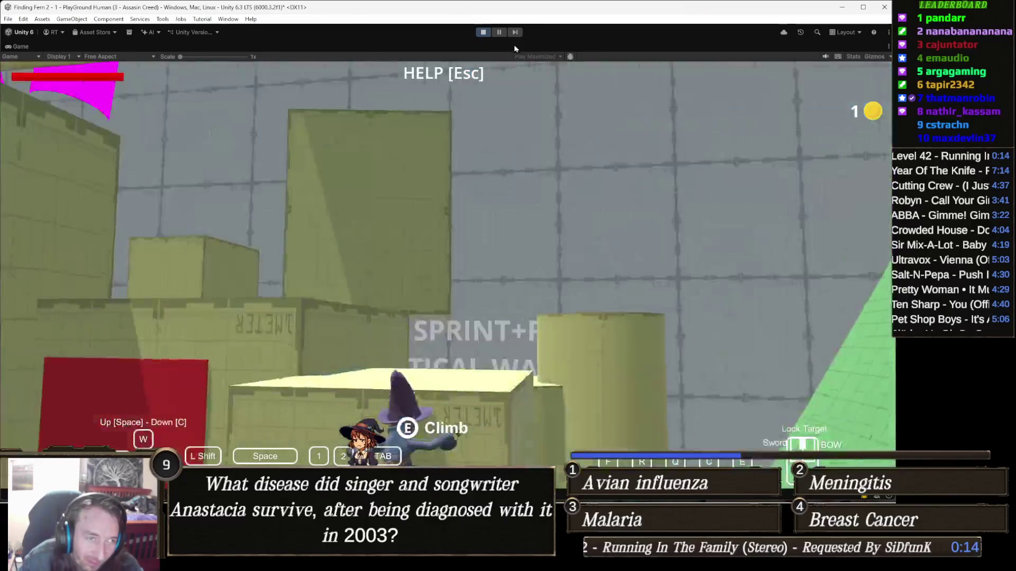
left_click(483, 32)
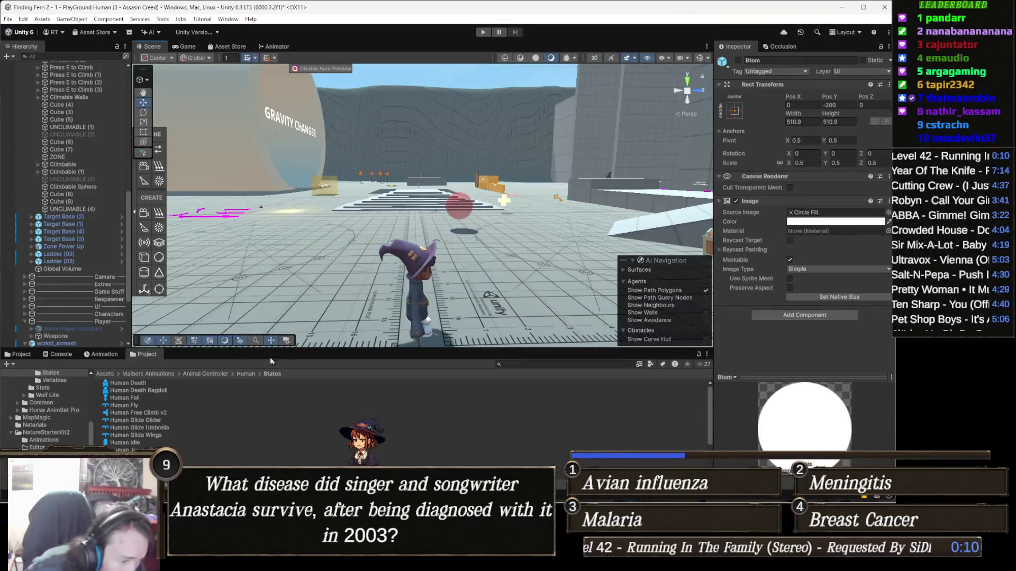
Select the wizard, reach Human Free Climb v2 from its states list, and select Climb Chest Y.
left_click(418, 302)
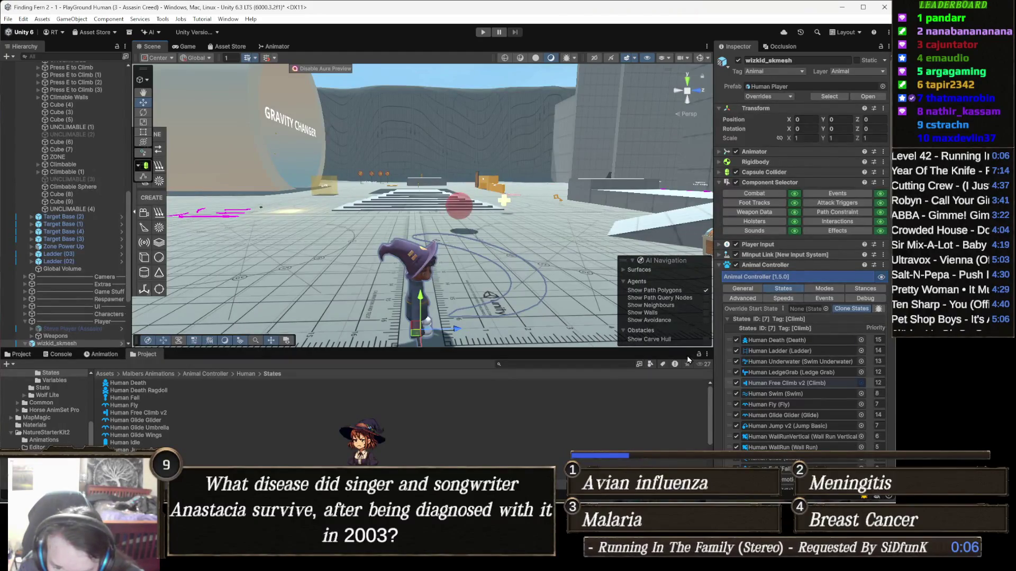
left_click(808, 384)
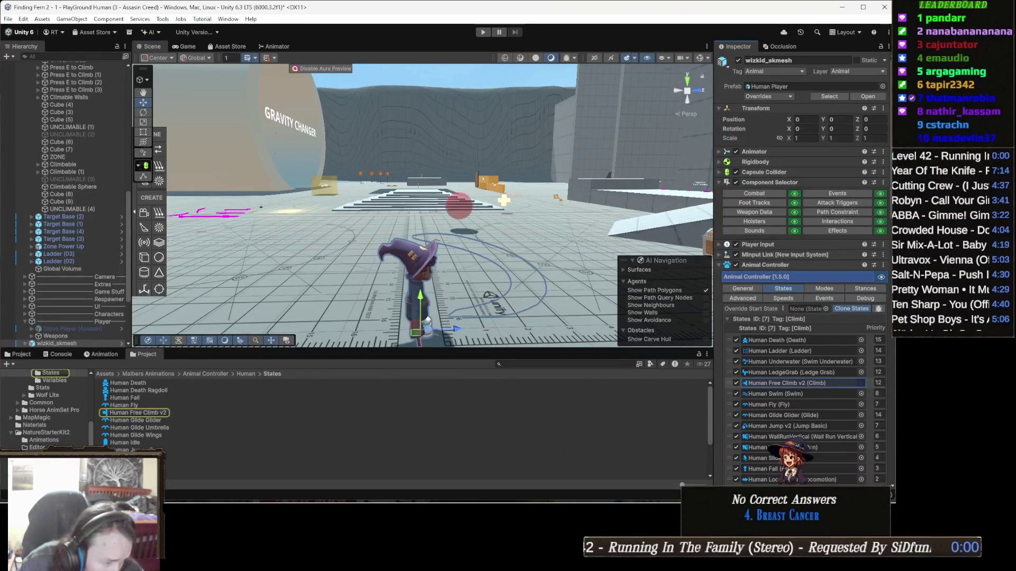
left_click(156, 413)
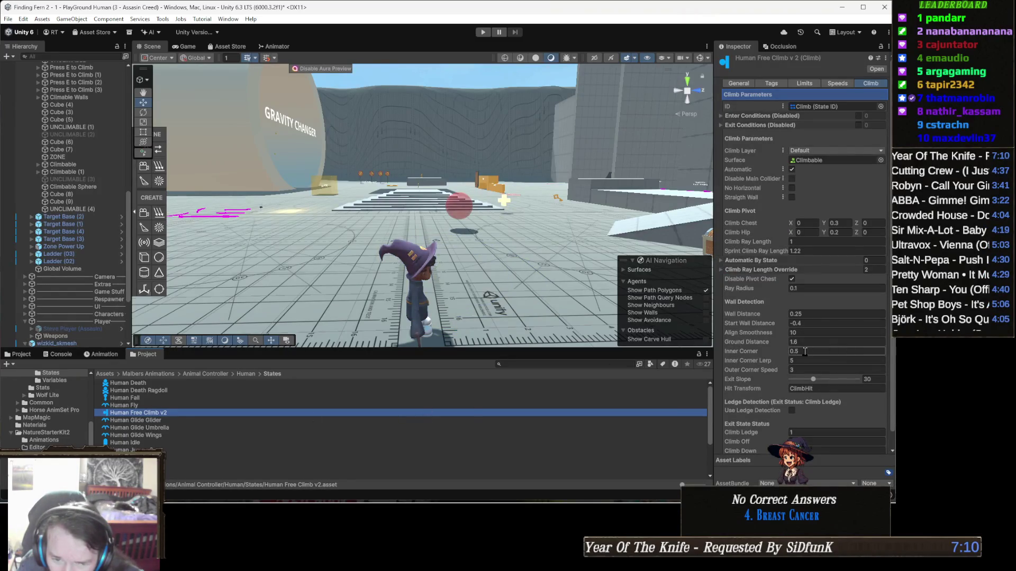
left_click(849, 224)
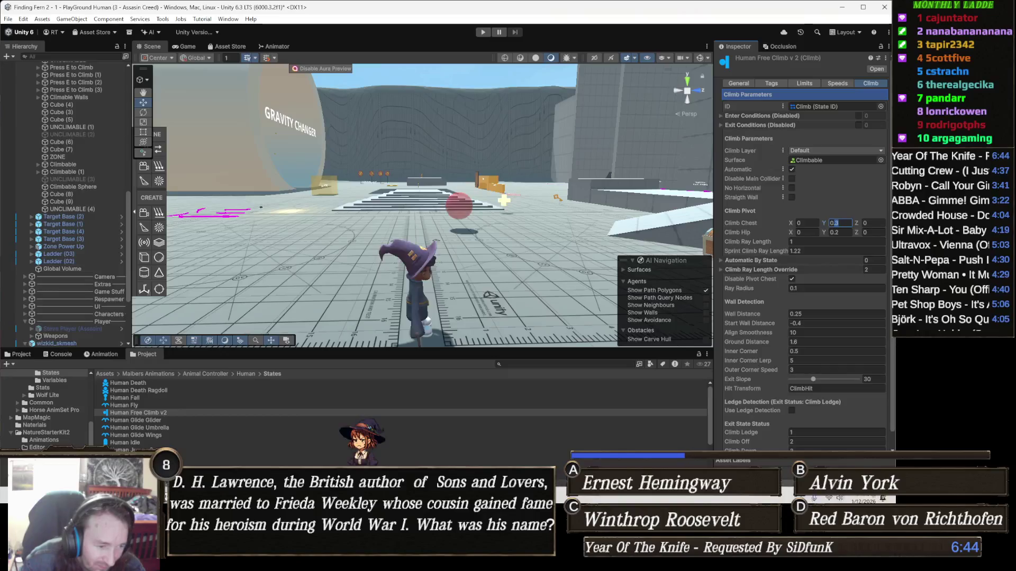
key("alt+Tab")
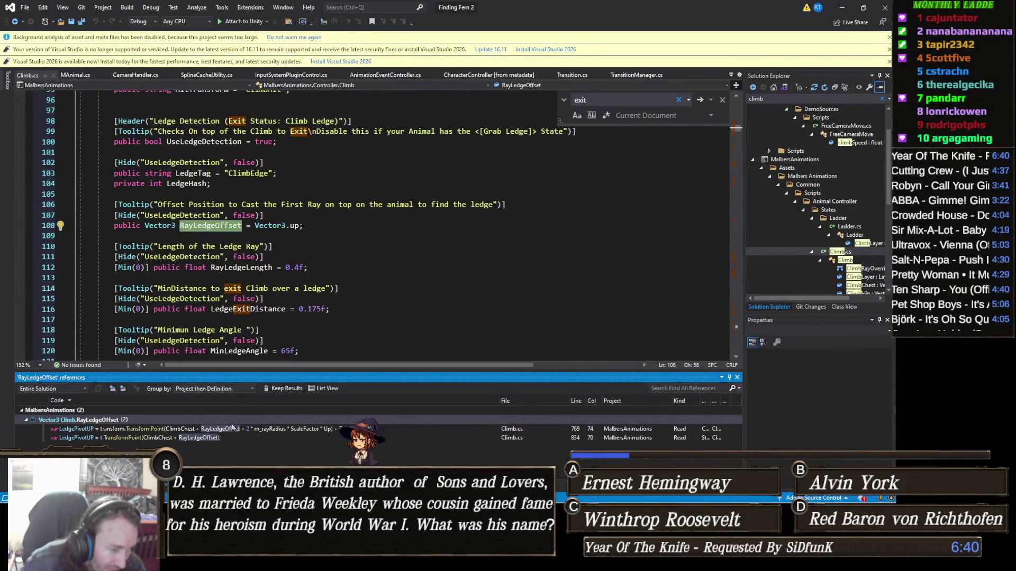
Inspect the line 769 RayLedgeOffset use, then reopen the climb state's script from its options.
double_click(228, 429)
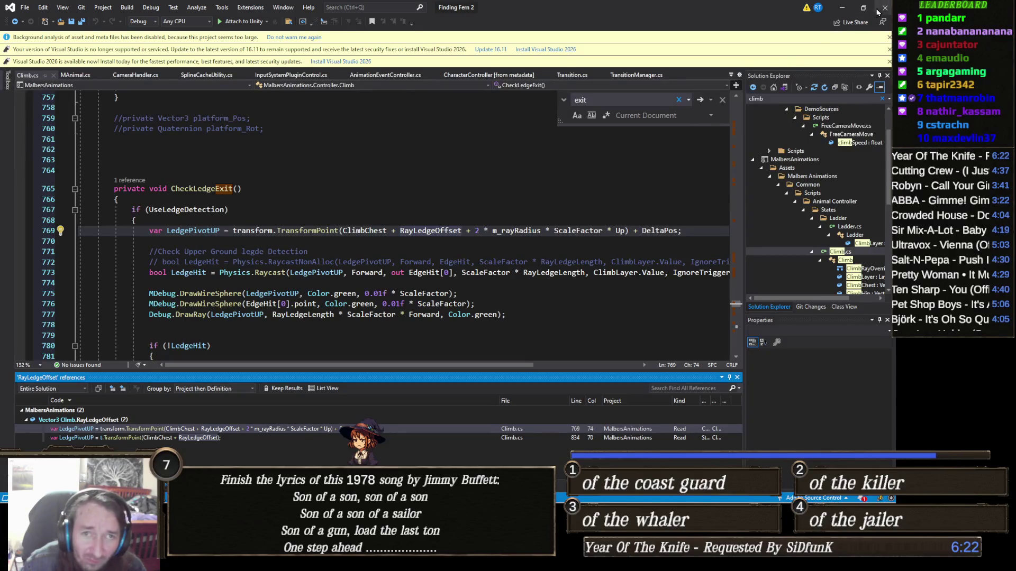
left_click(843, 8)
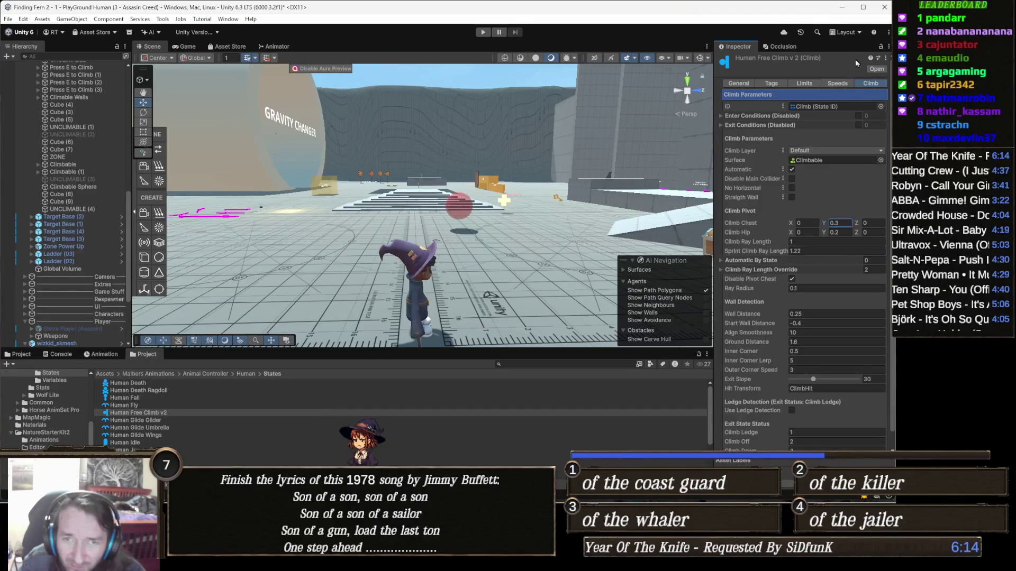
left_click(886, 58)
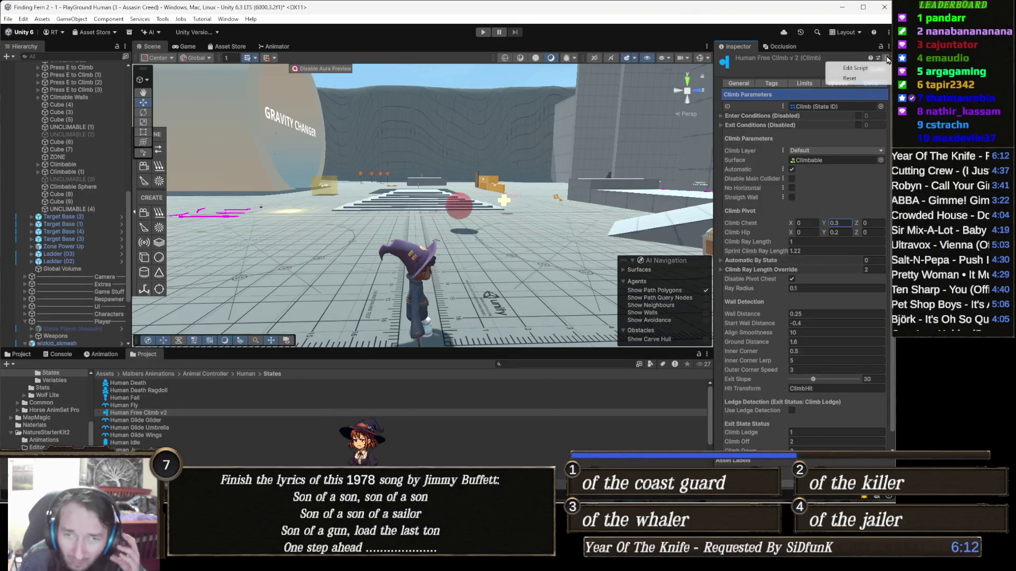
left_click(881, 67)
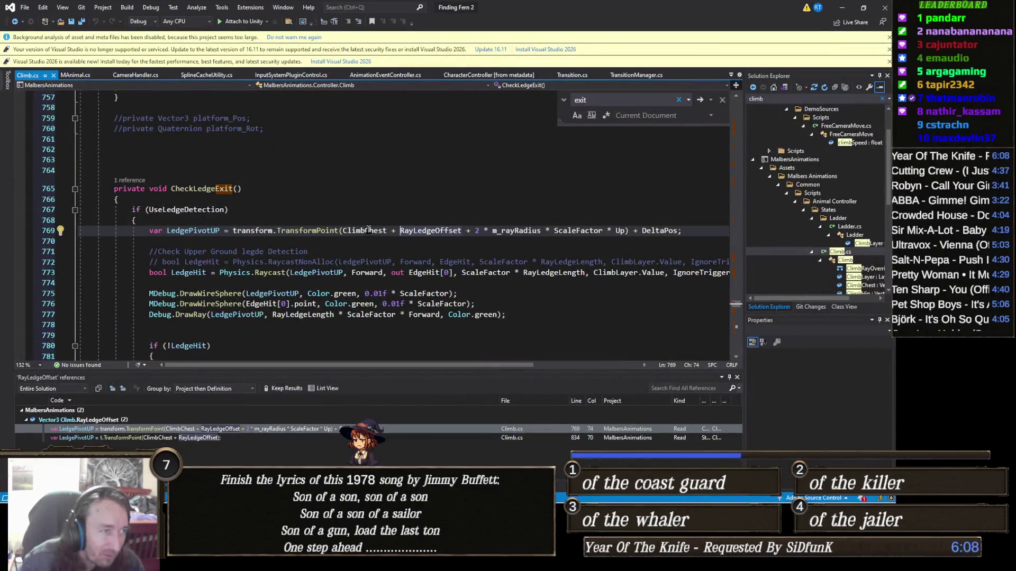
Review the line 834 RayLedgeOffset use in CheckLedgeExit, then minimize Visual Studio.
double_click(221, 440)
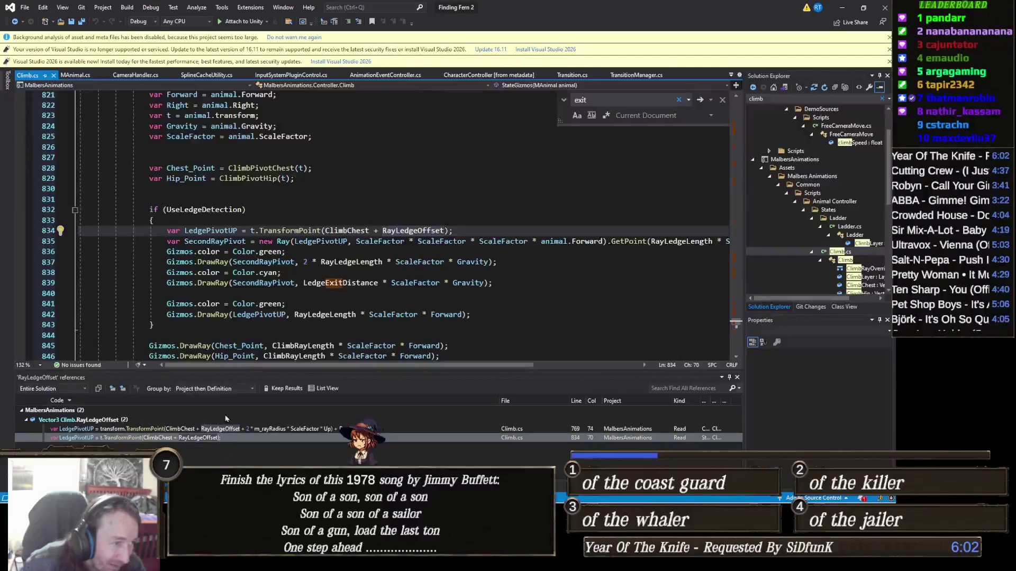
scroll(237, 312, "up", 5)
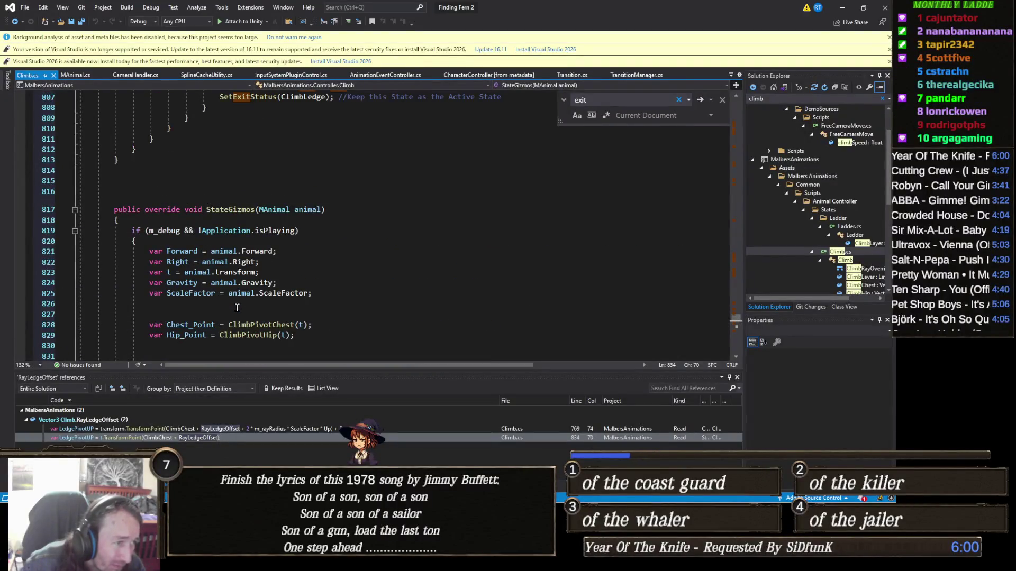
scroll(237, 307, "down", 3)
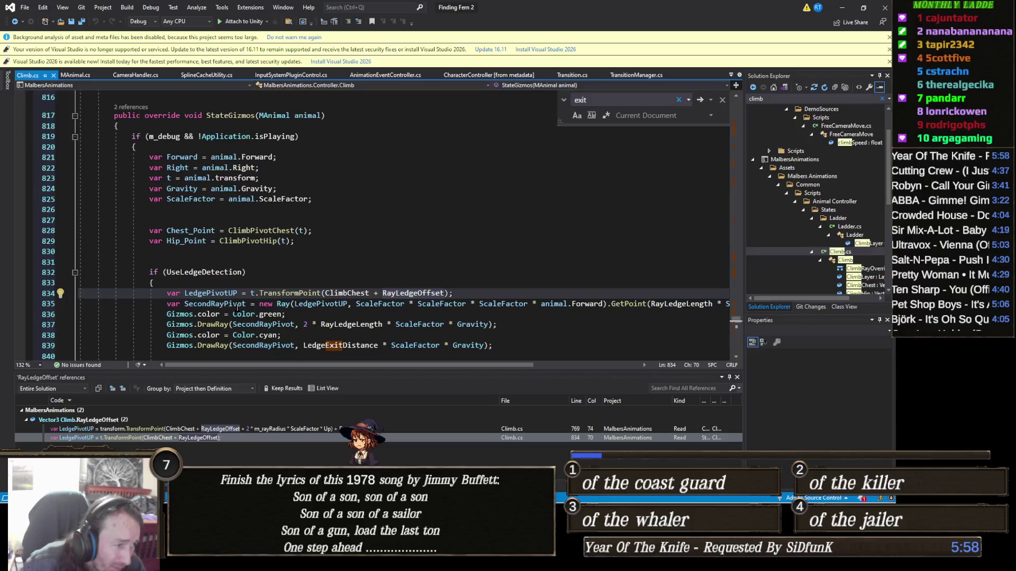
scroll(237, 307, "down", 3)
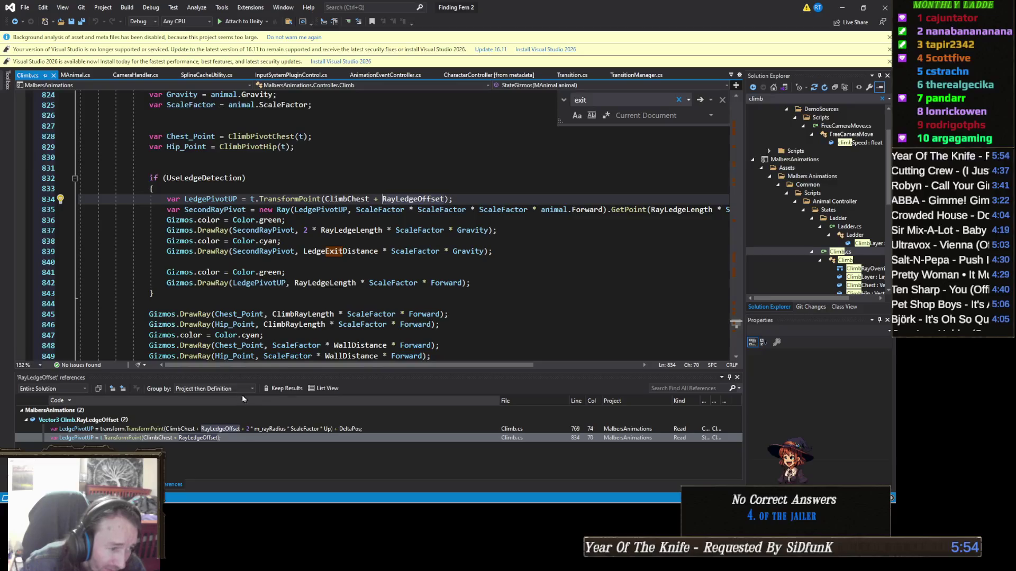
left_click(325, 429)
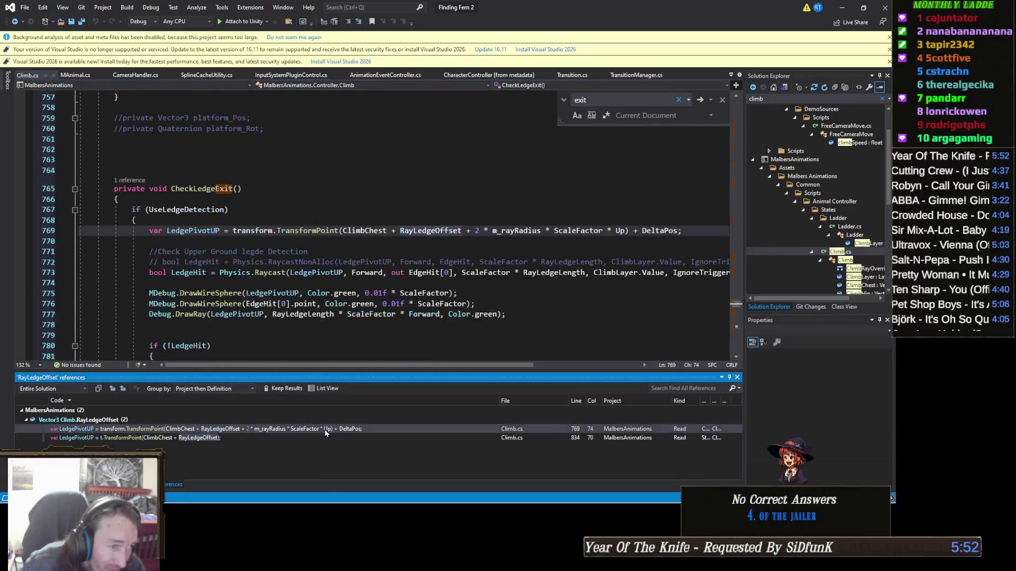
left_click(321, 437)
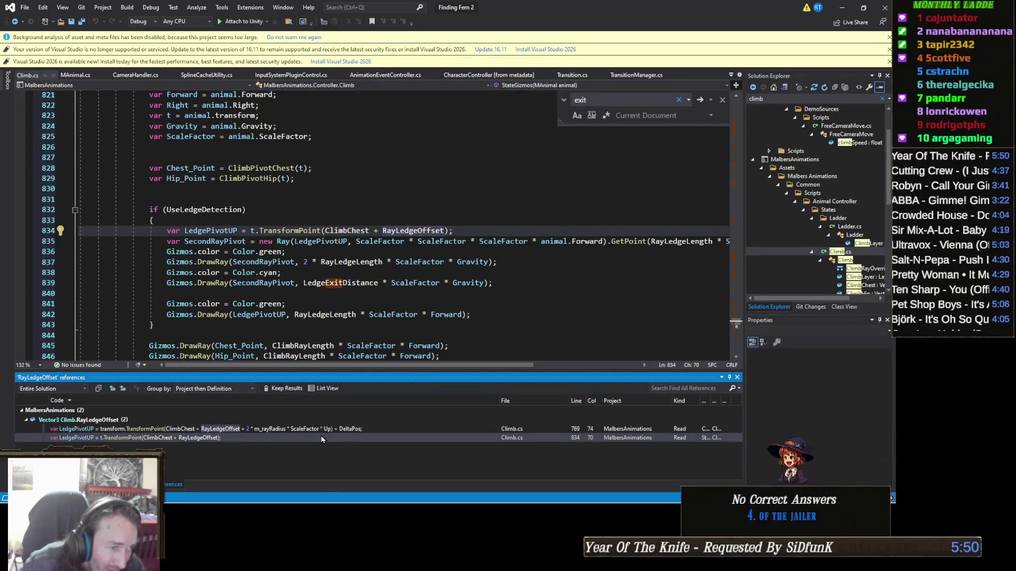
left_click(322, 430)
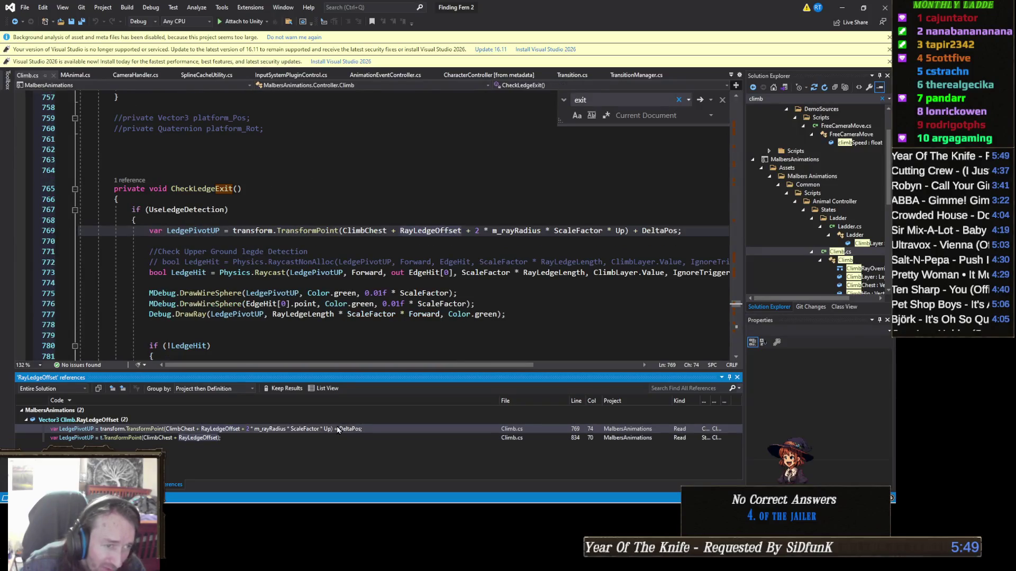
left_click(842, 8)
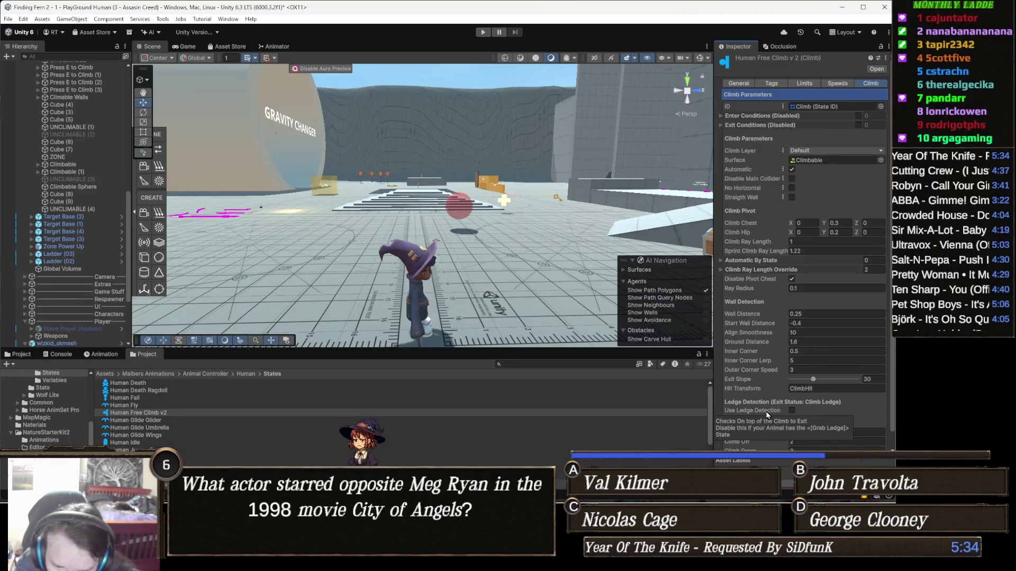
Expand Climb Ray Length Override and inspect its Element 0 Swim and Element 1 Fly entries.
scroll(777, 424, "down", 1)
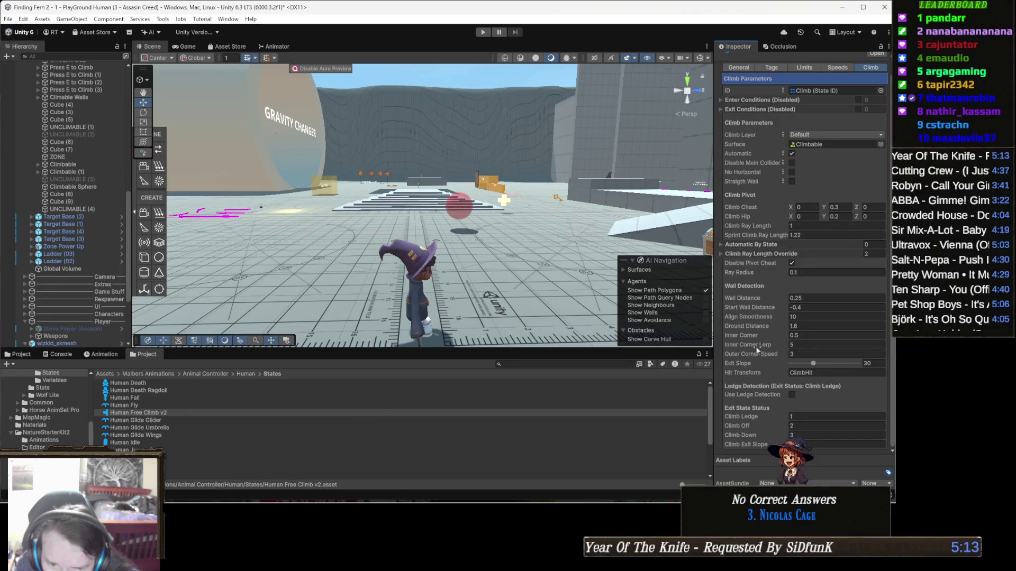
left_click(736, 254)
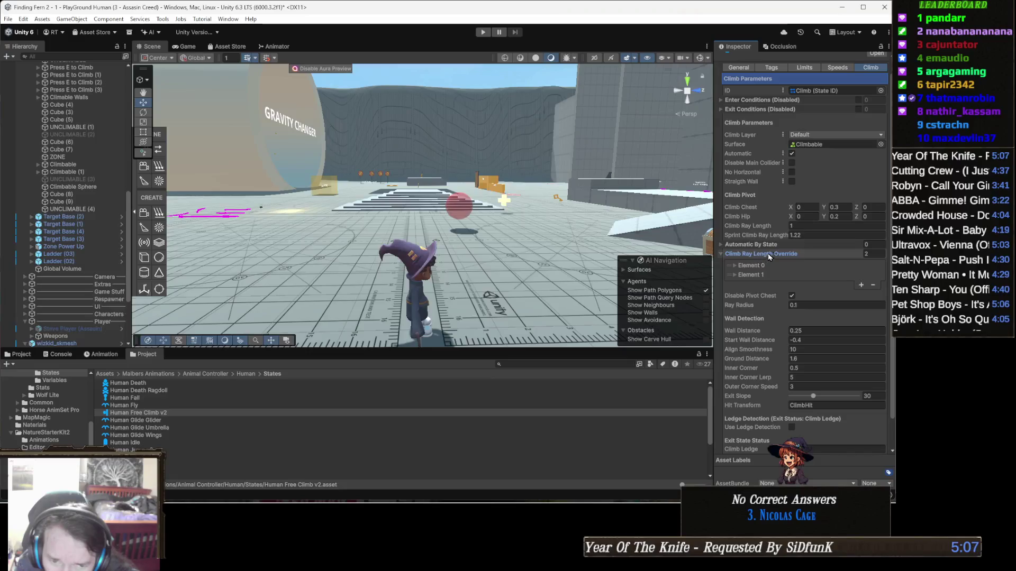
left_click(755, 266)
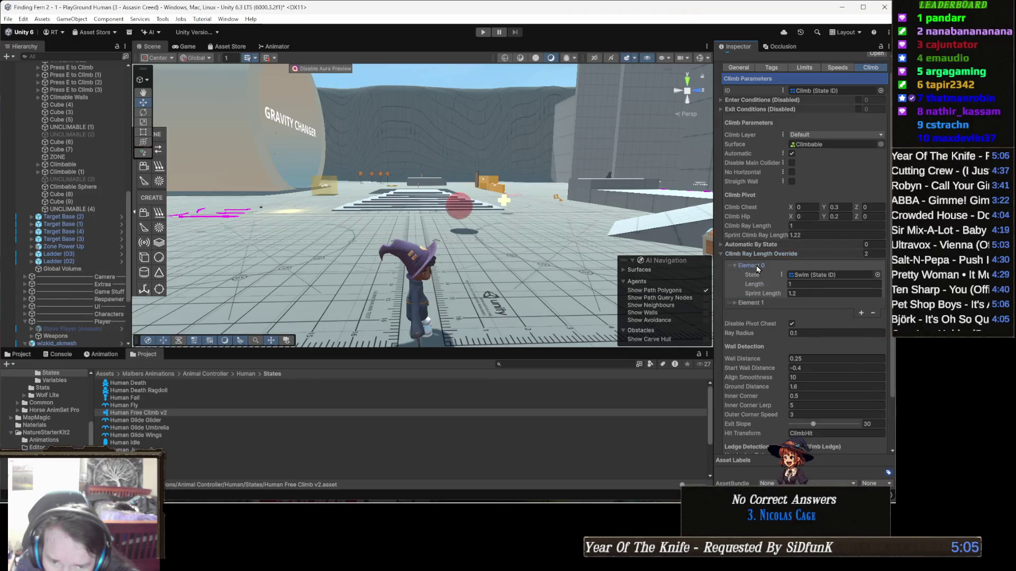
left_click(756, 266)
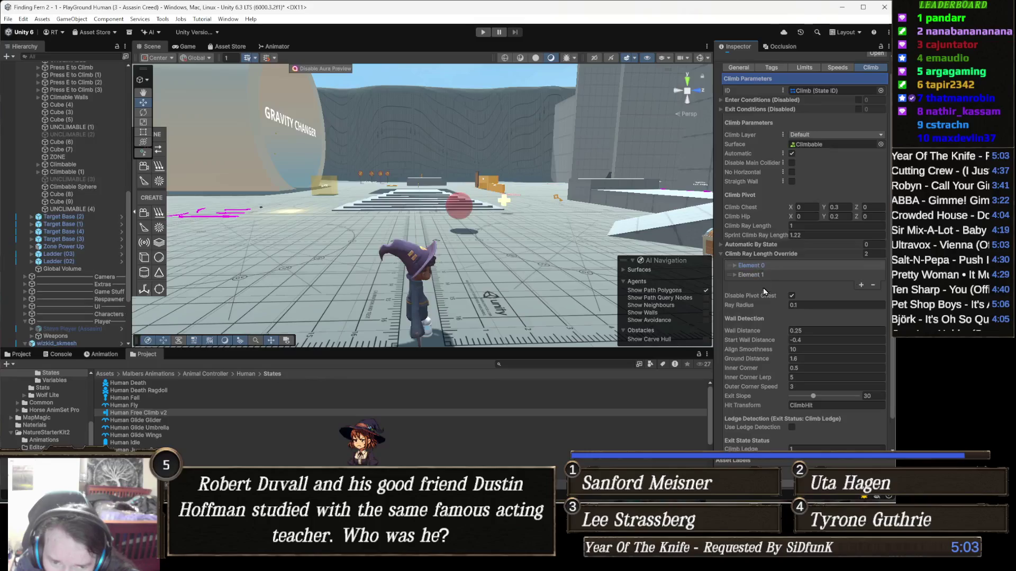
left_click(754, 276)
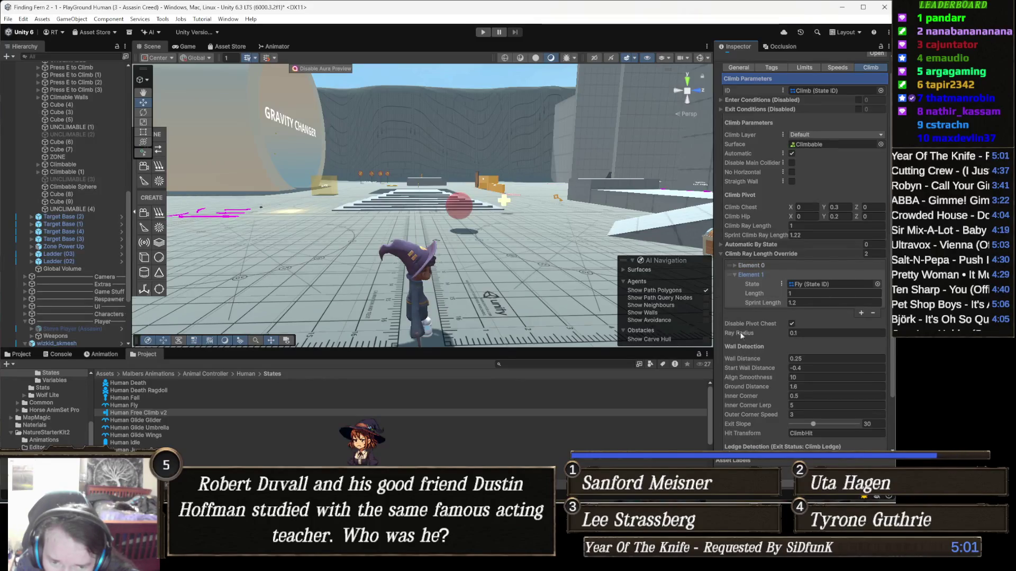
left_click(754, 275)
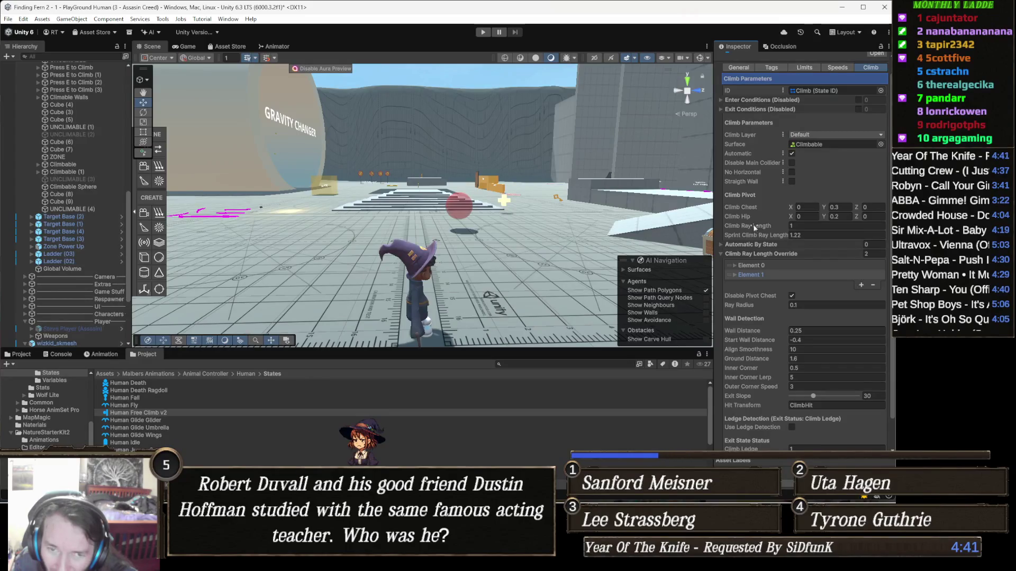
scroll(753, 225, "up", 1)
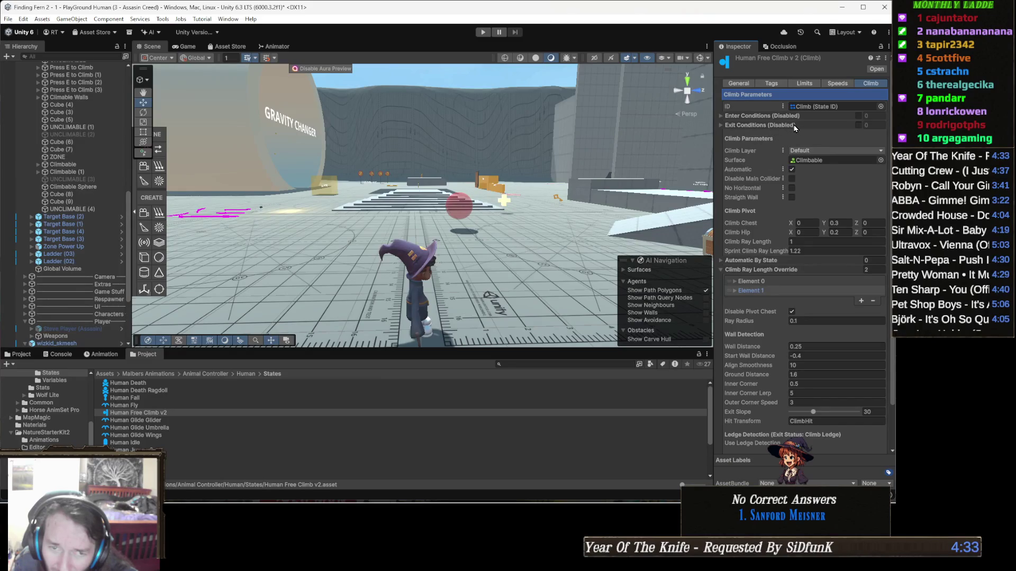
left_click(741, 85)
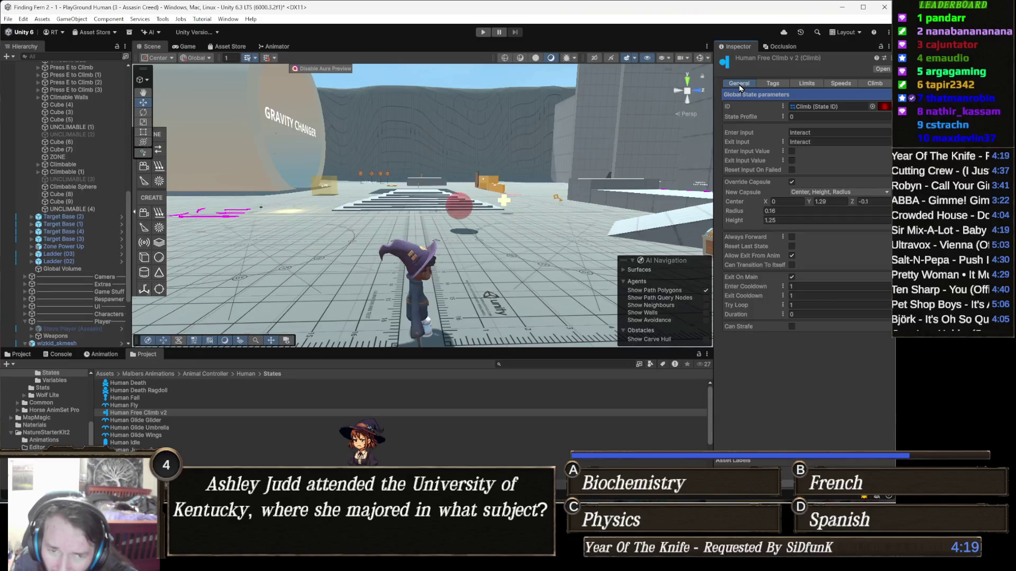
Leave New Capsule unchanged, uncheck Override Capsule, and start Play mode.
left_click(855, 193)
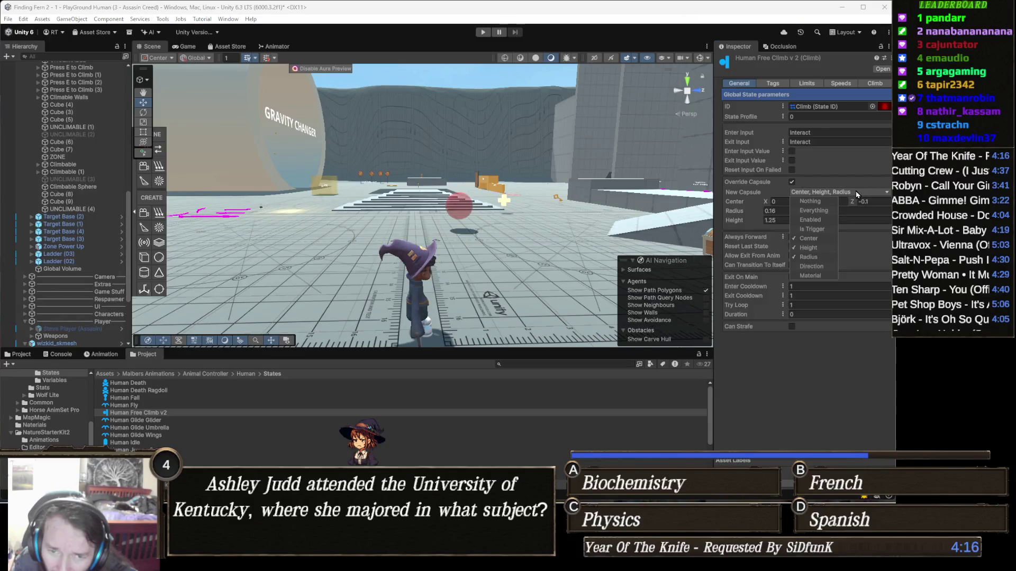
left_click(887, 193)
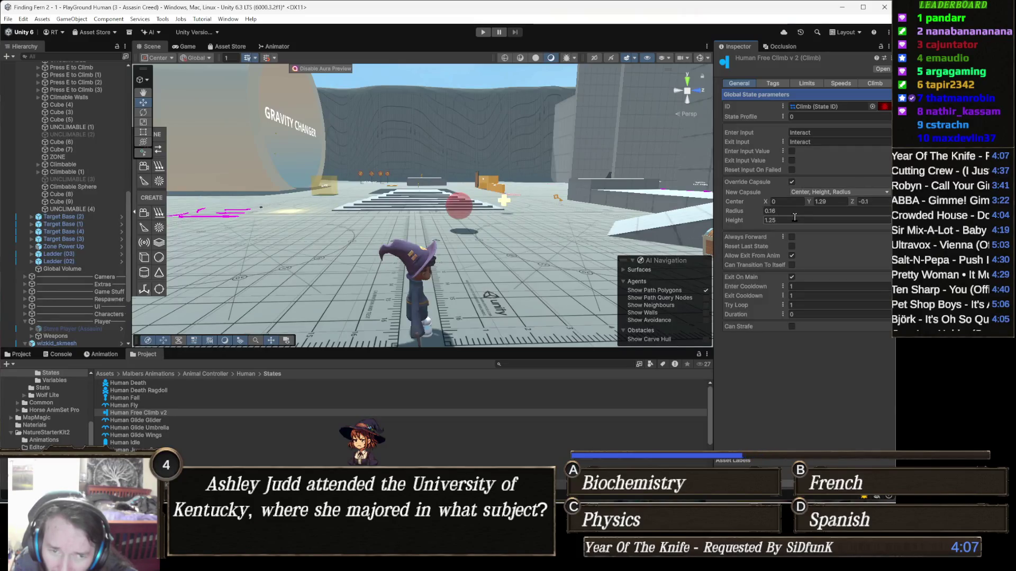
left_click(791, 182)
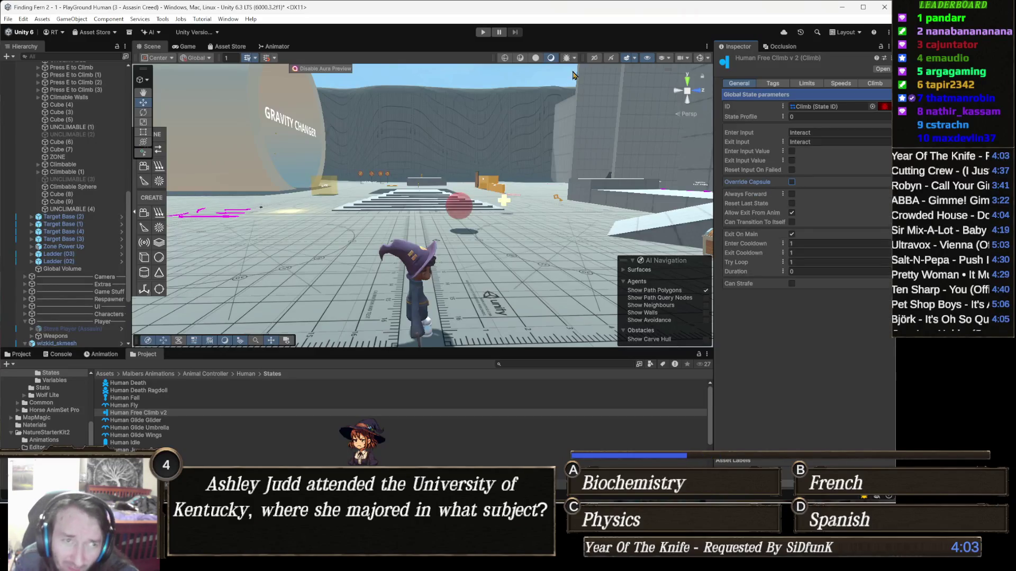
left_click(482, 32)
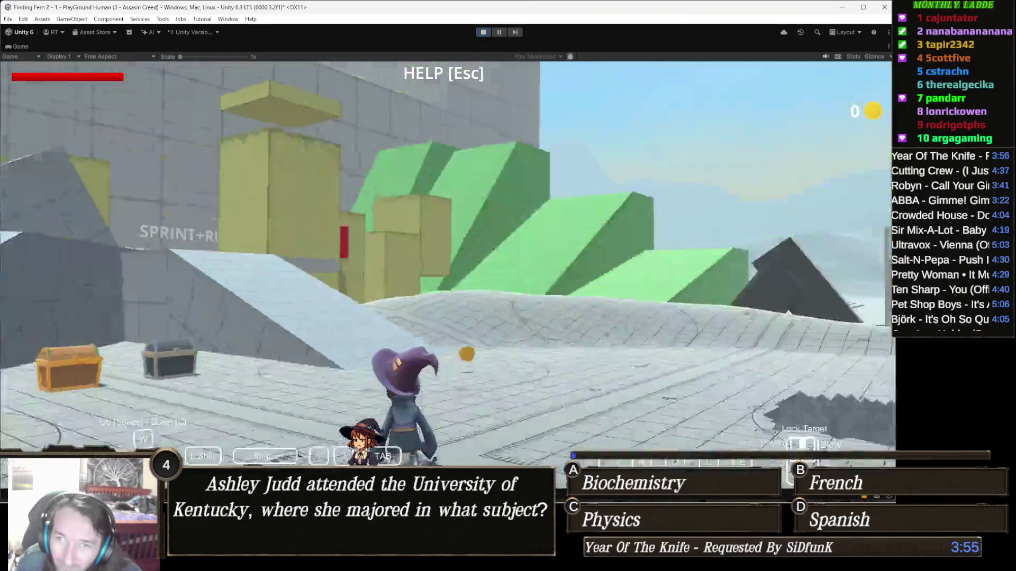
Run to the yellow wall, climb it with E, walk to the next block, then stop playing.
key("w")
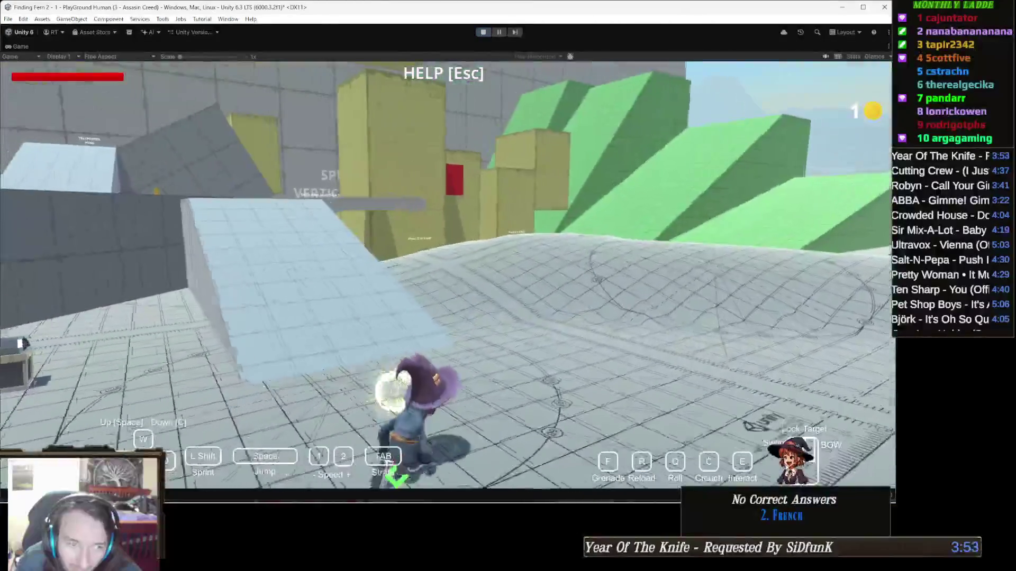
key("w")
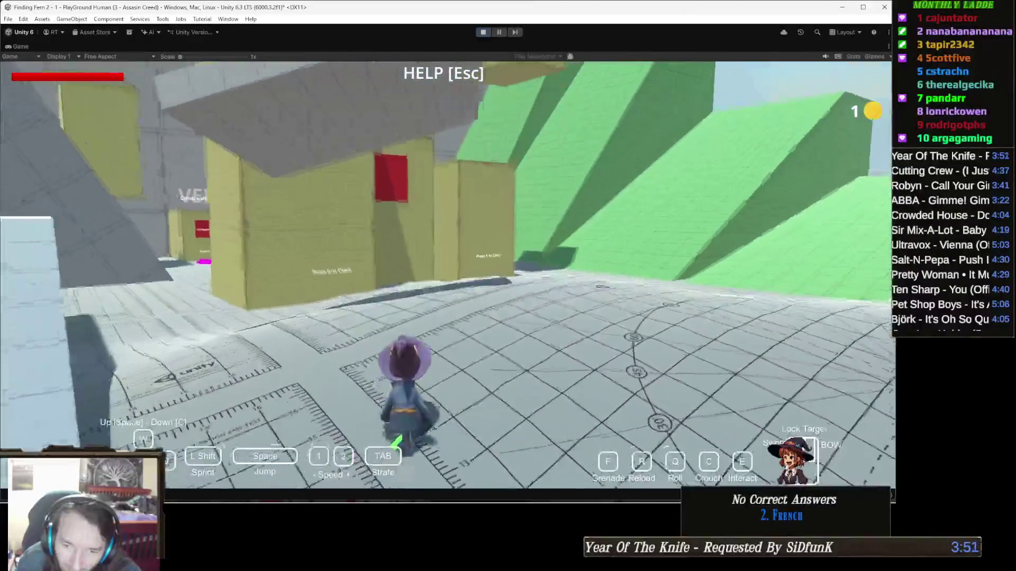
key("w")
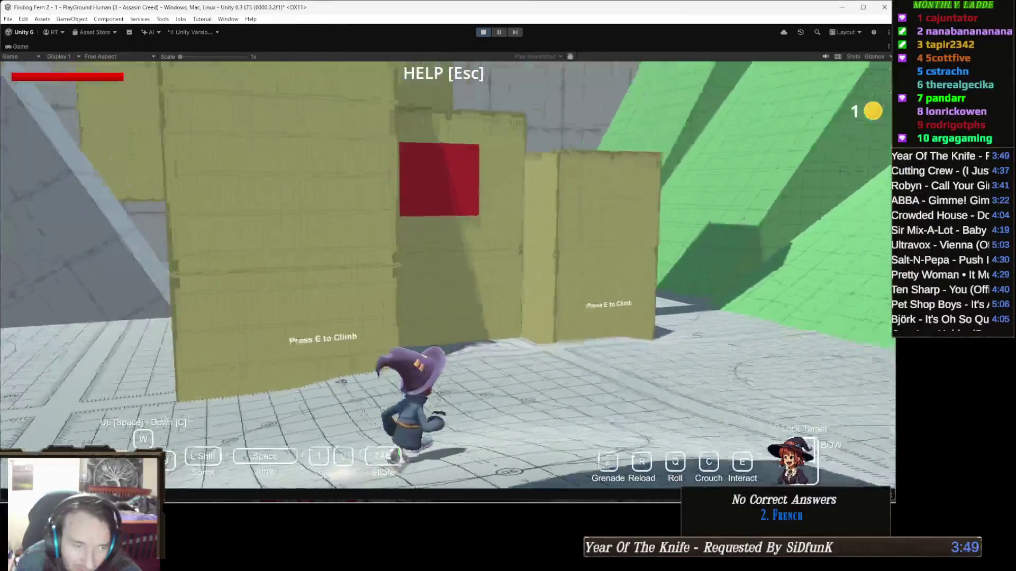
key("w")
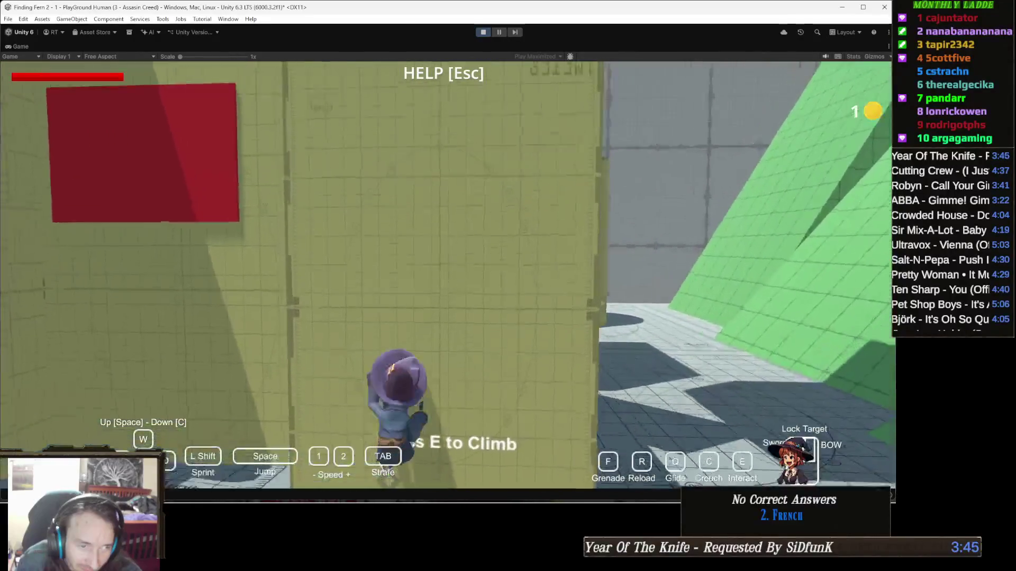
key("e")
key("w")
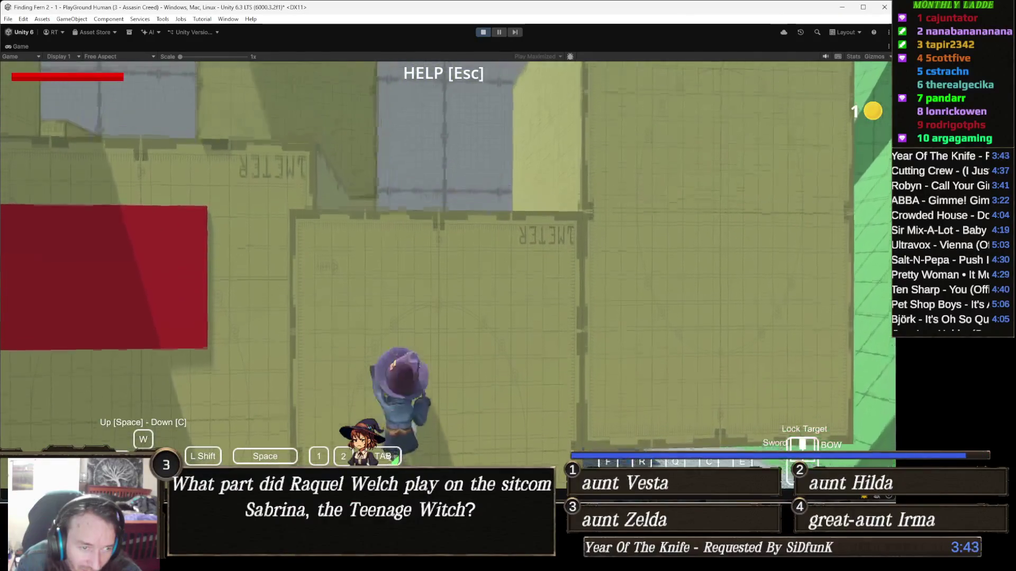
key("w")
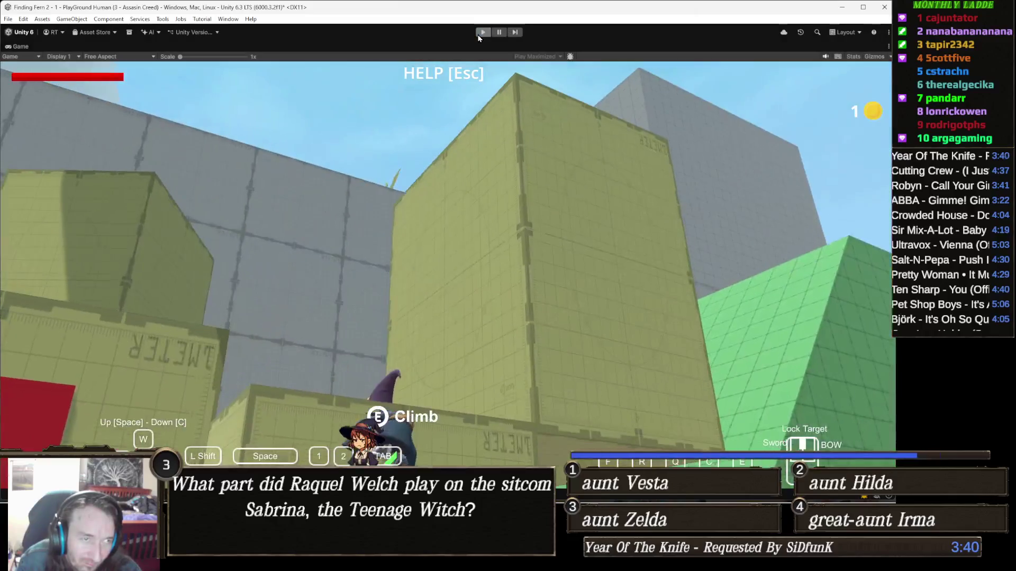
left_click(480, 34)
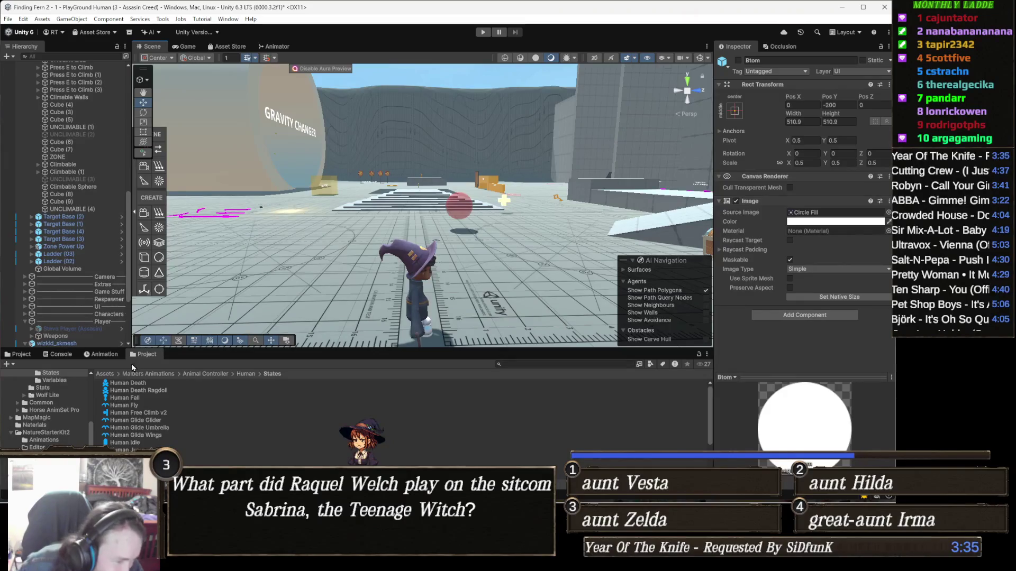
Select Human Free Climb v2 and show its Climb tab with Disable Pivot Chest on and Ray Radius 0.1.
left_click(164, 414)
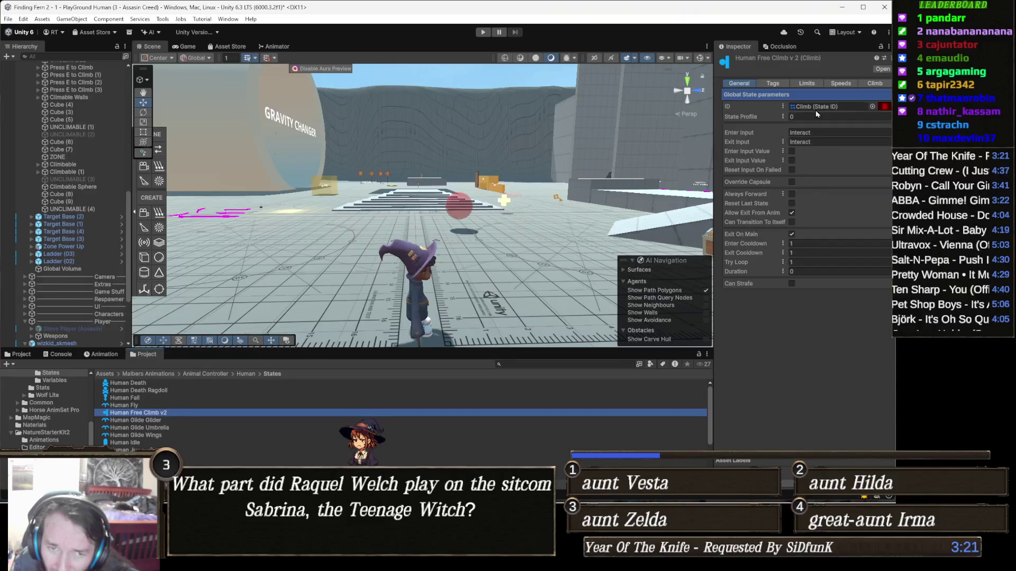
left_click(869, 85)
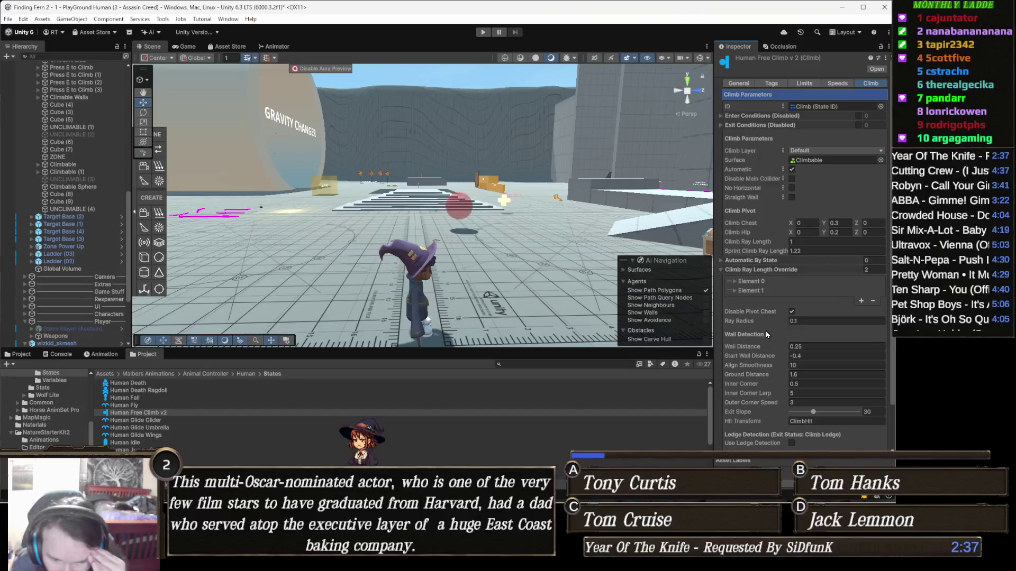
Tick Use Ledge Detection in the Climb settings and enter Play mode.
scroll(766, 332, "down", 3)
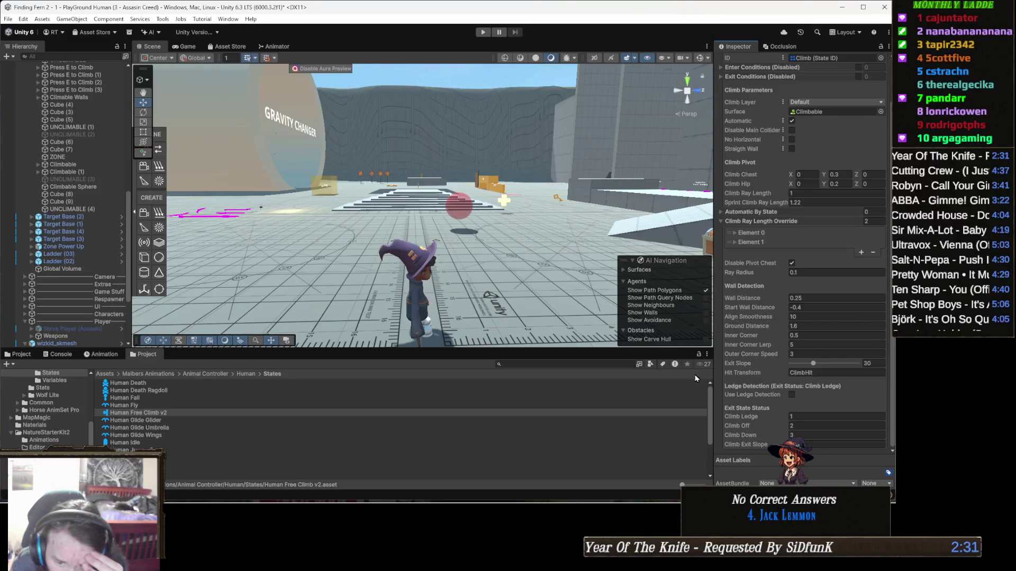
left_click(791, 394)
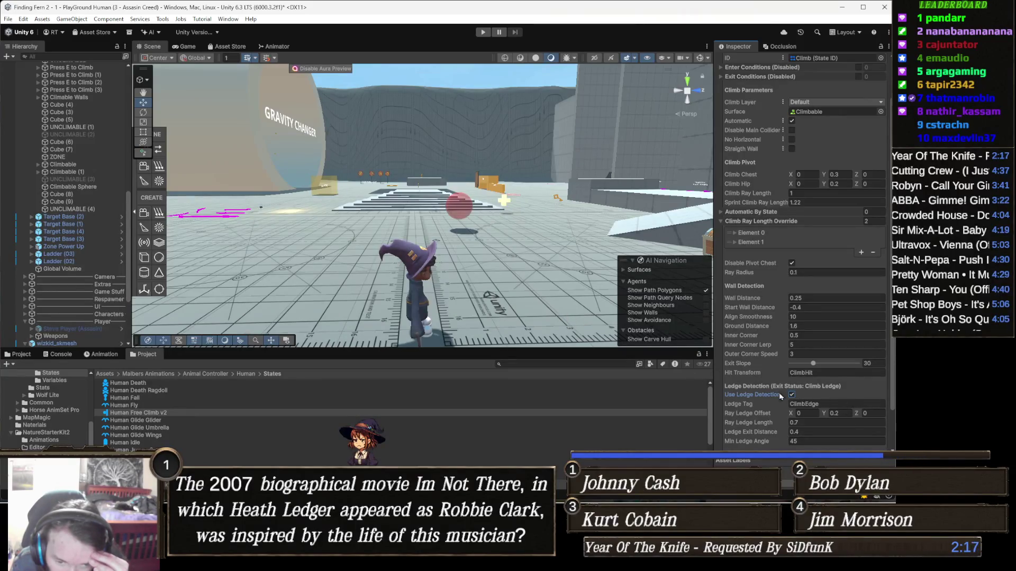
left_click(483, 32)
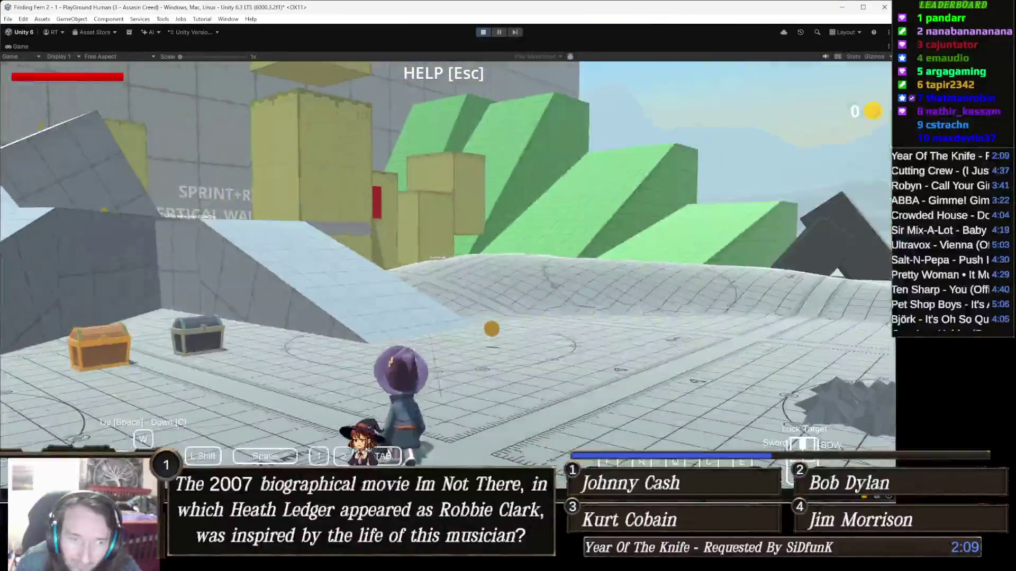
Run through the coin to the yellow wall, climb it with E, head for the next wall, then stop playing.
key("w")
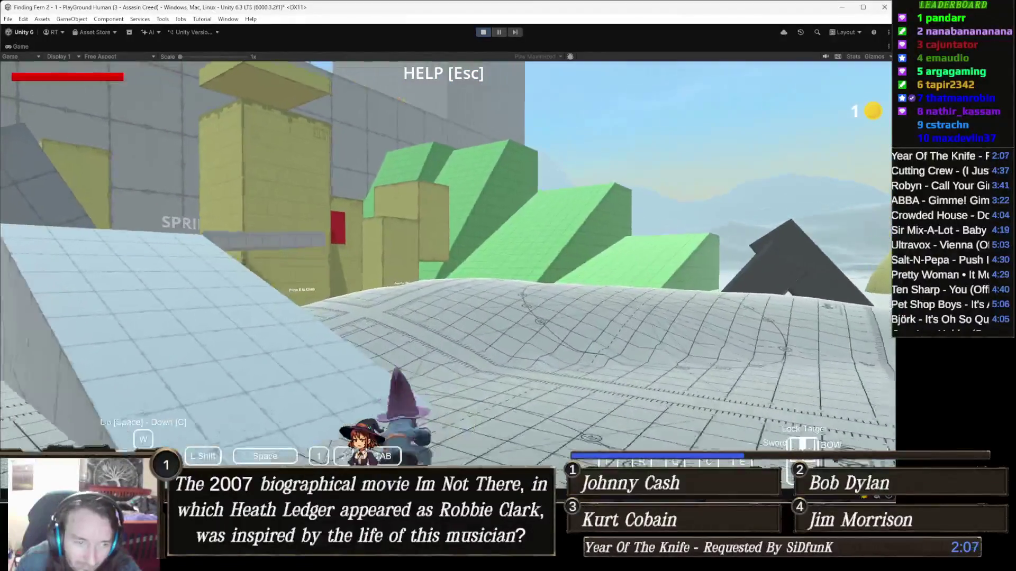
key("w")
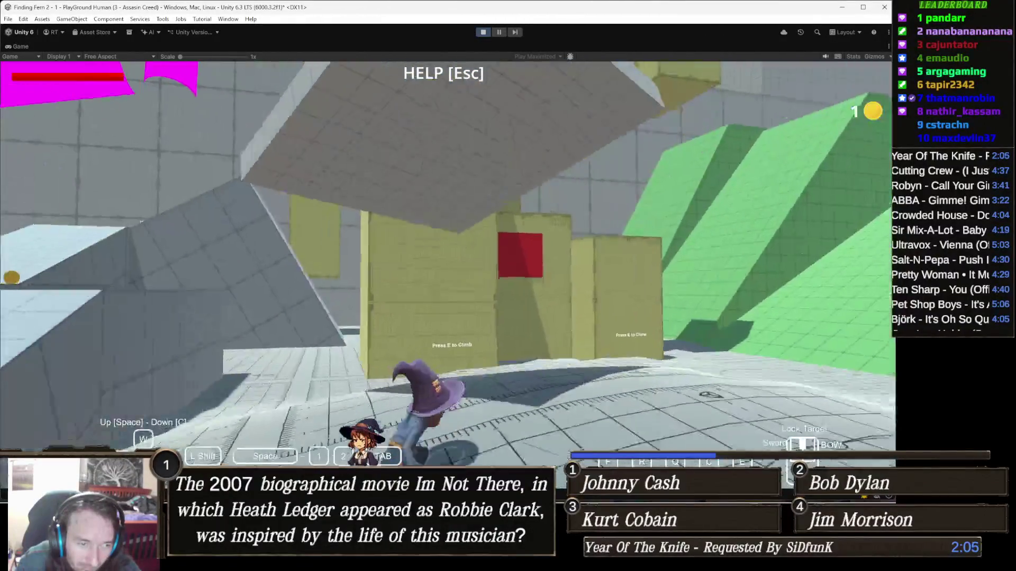
key("w")
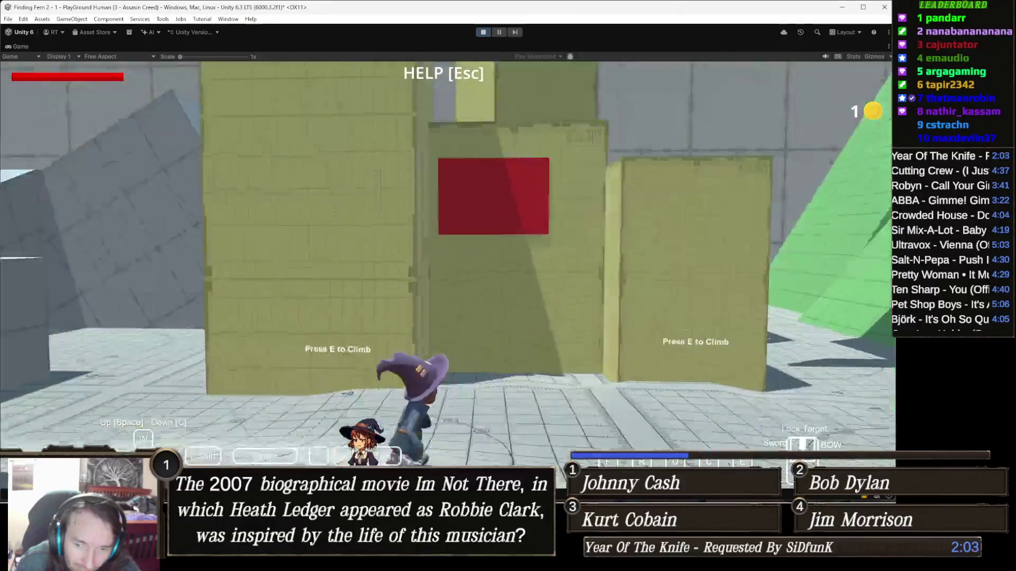
key("w")
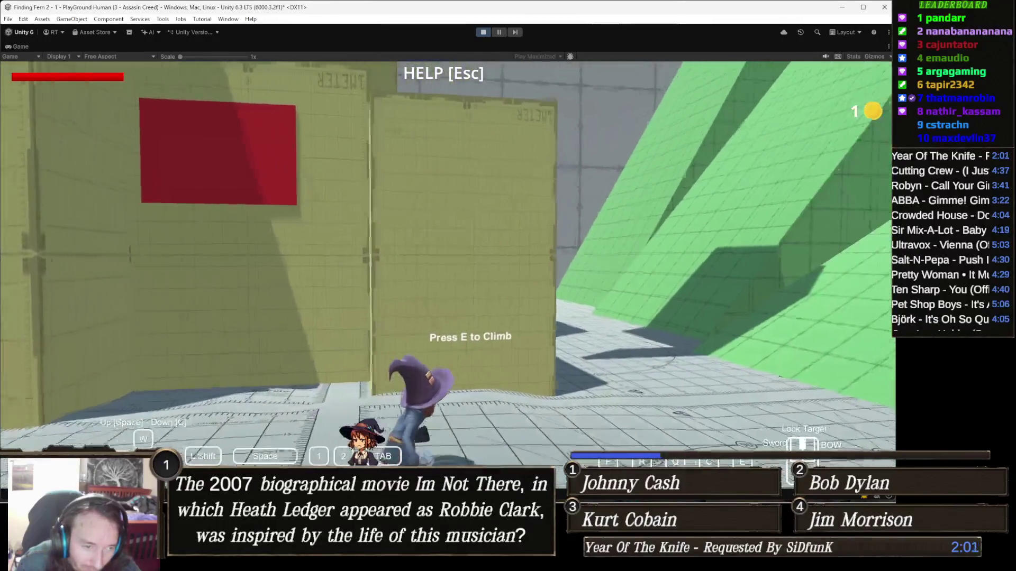
key("e")
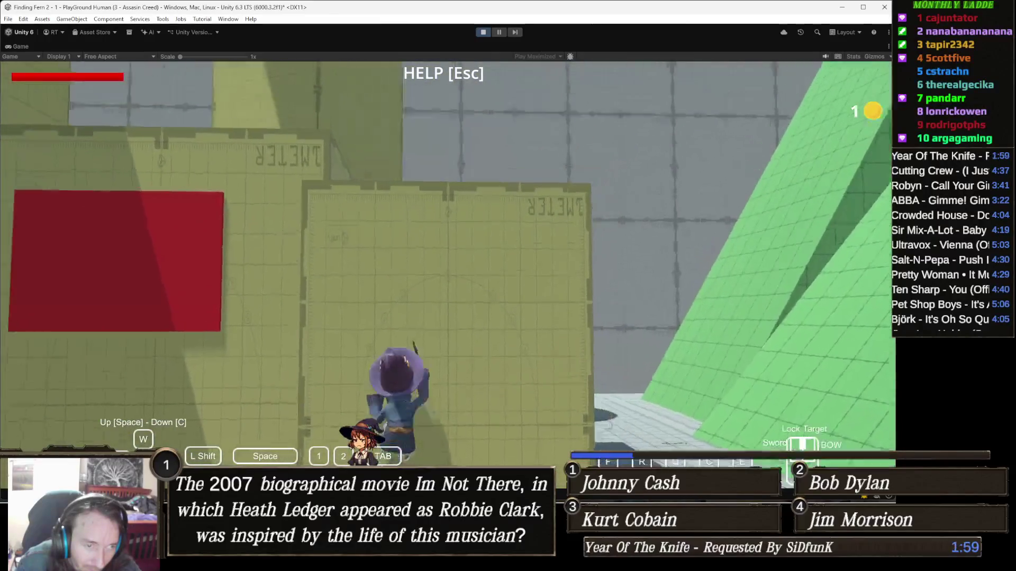
key("w")
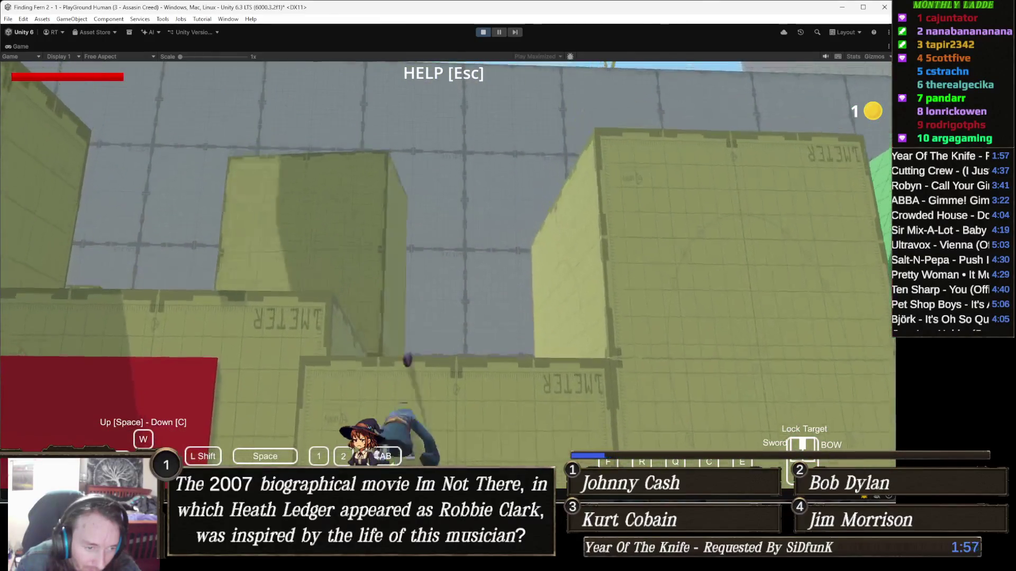
key("w")
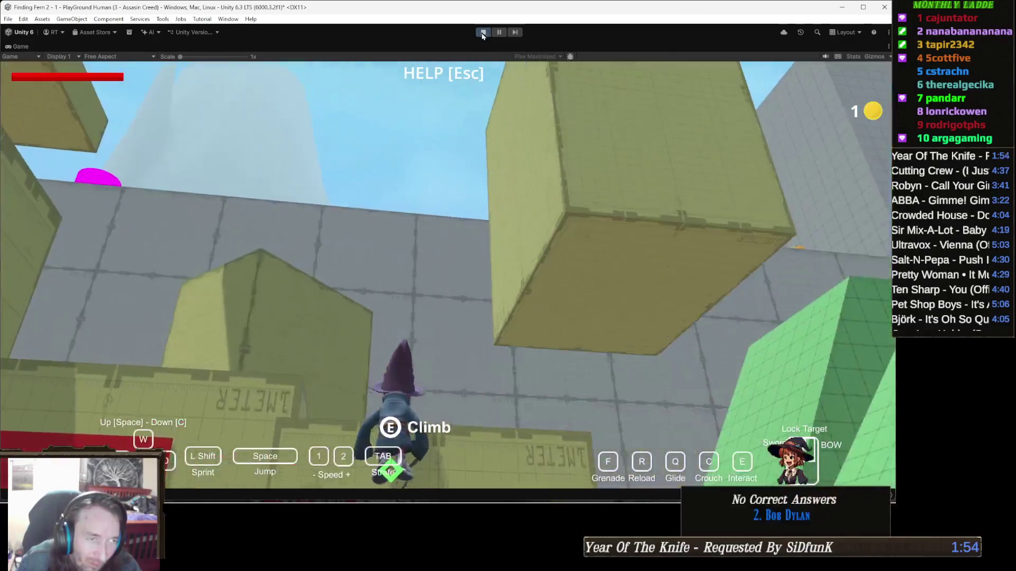
left_click(483, 32)
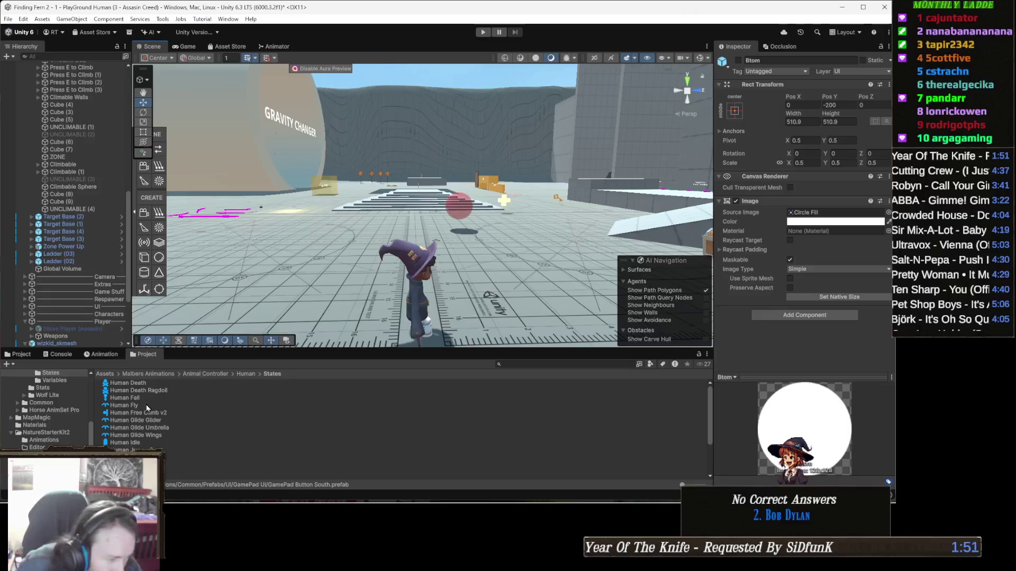
Untick Use Ledge Detection on Human Free Climb v2 and review its wall detection field tooltips.
left_click(151, 413)
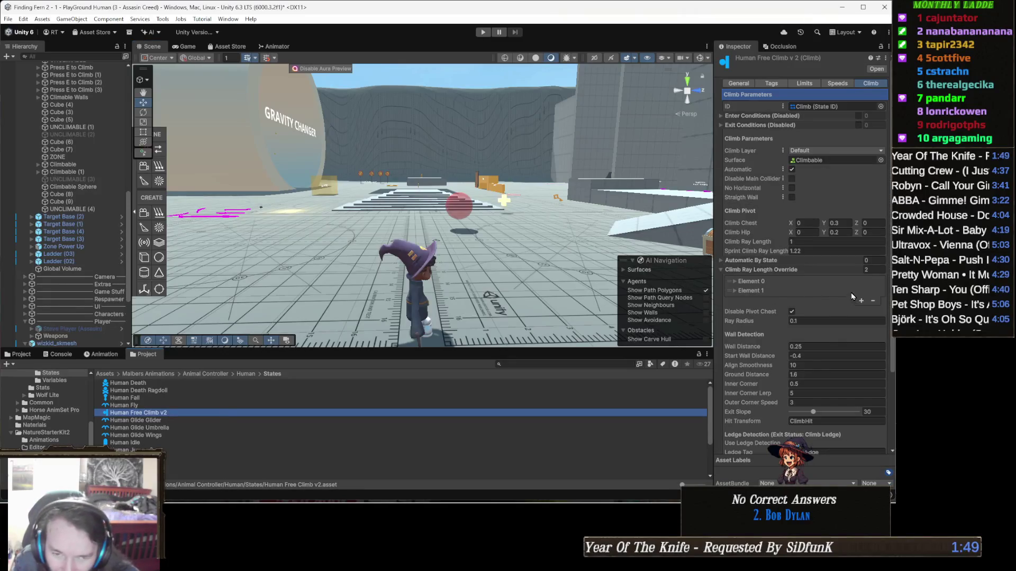
scroll(852, 349, "down", 3)
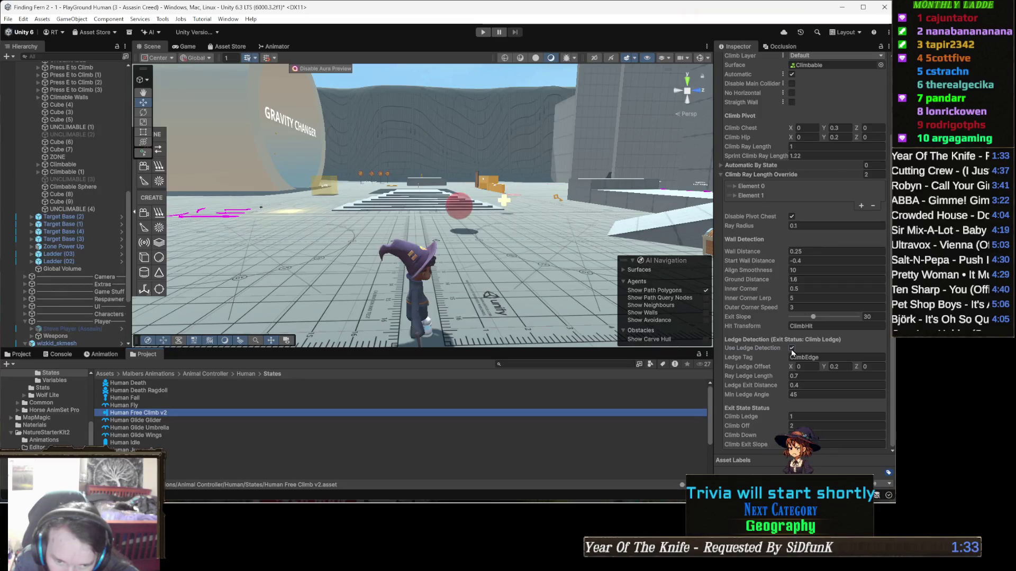
left_click(791, 348)
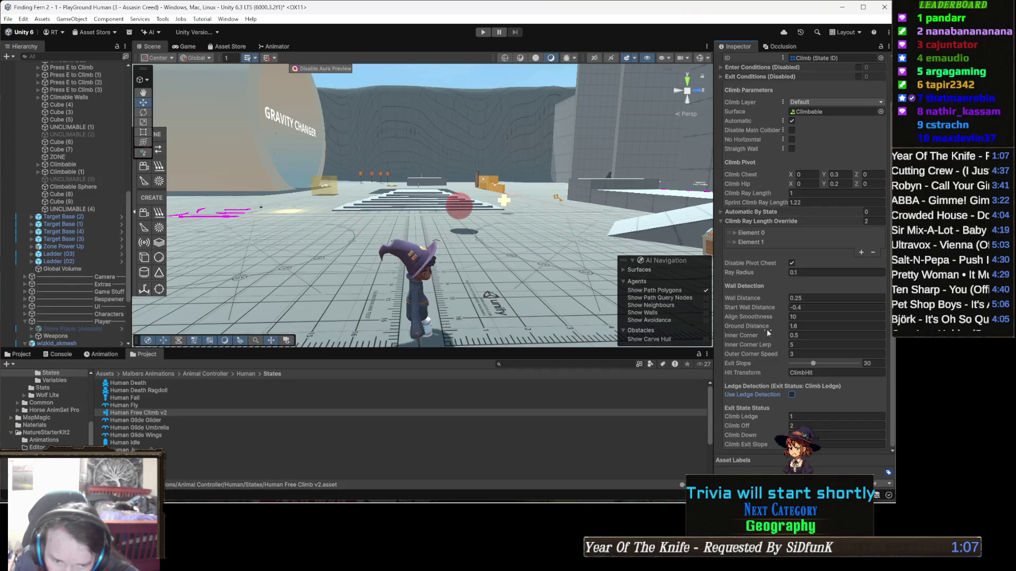
mouse_move(765, 327)
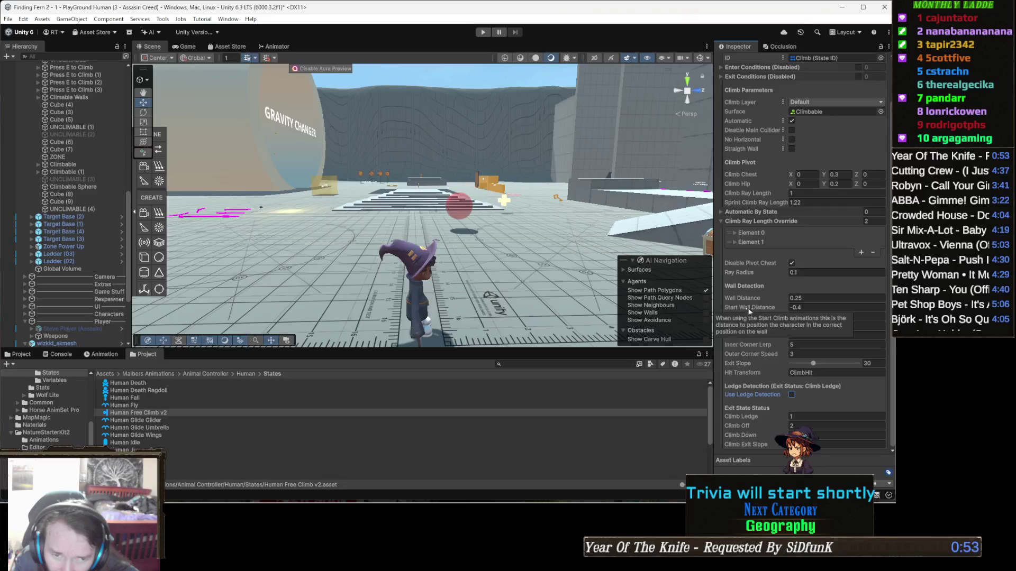
Check Element 1, then collapse the Climb Ray Length Override list.
left_click(756, 243)
left_click(762, 222)
scroll(765, 225, "up", 3)
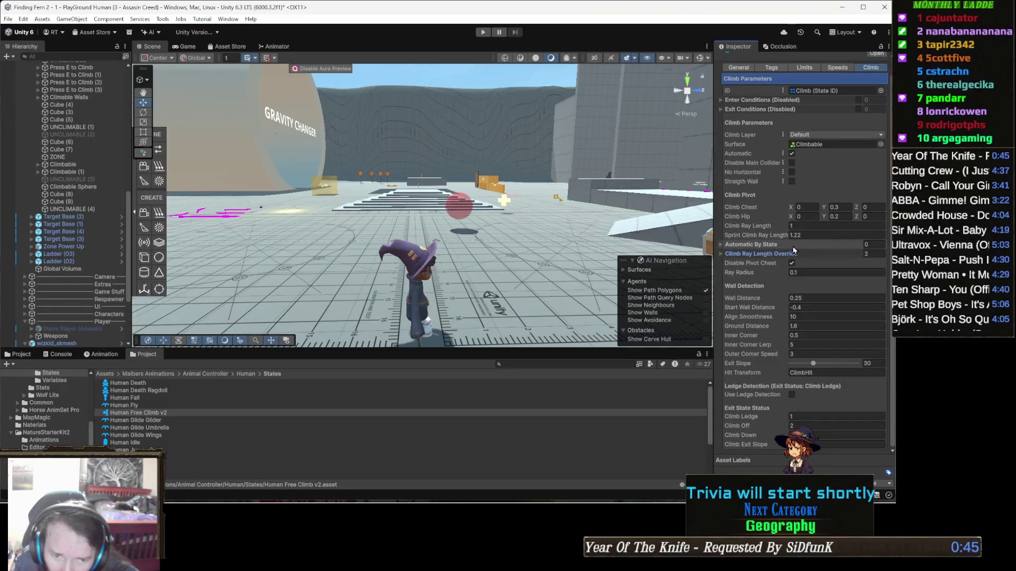
Peek into the Automatic By State and Exit Conditions lists and collapse them again.
left_click(793, 246)
left_click(793, 246)
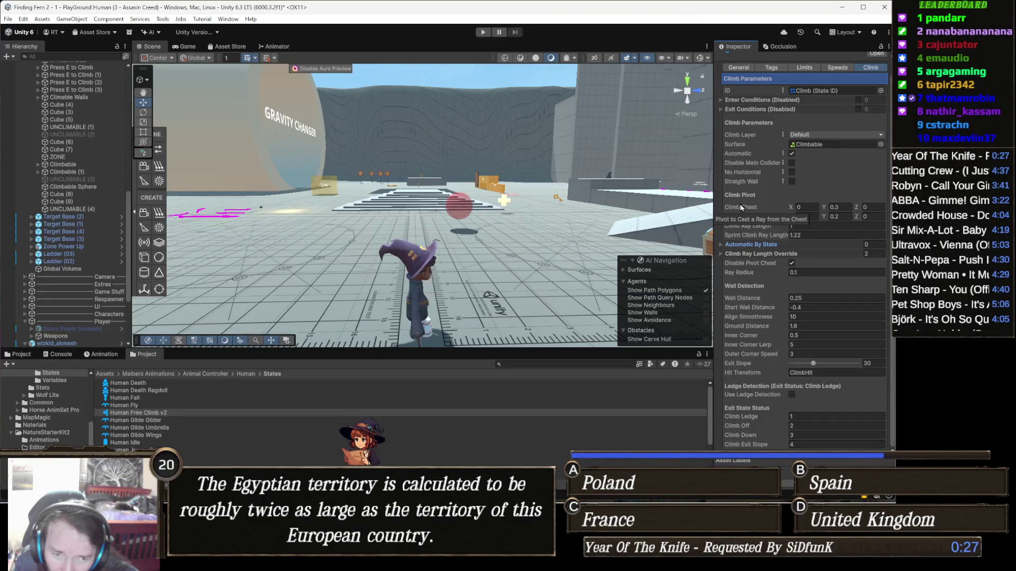
mouse_move(748, 220)
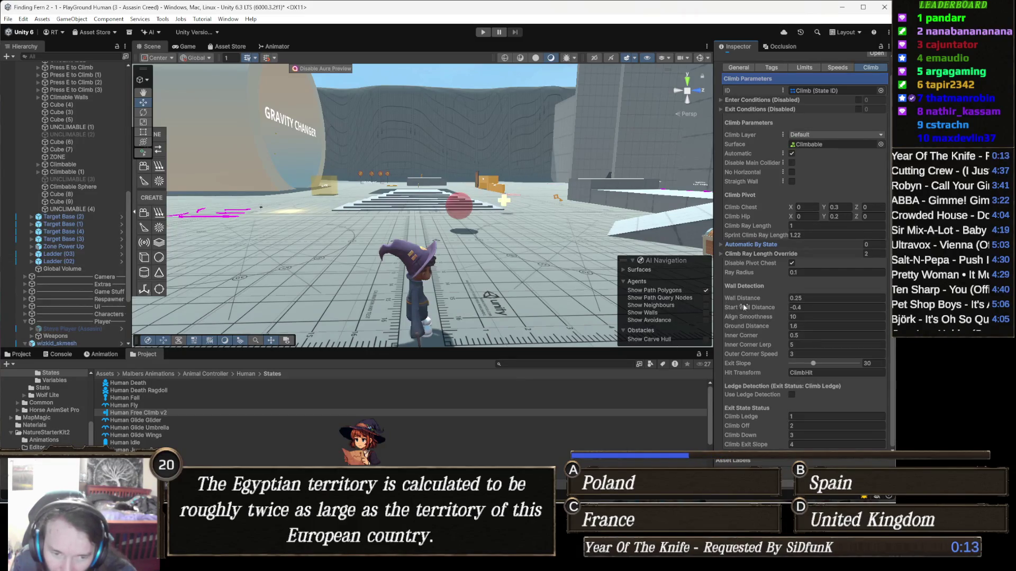
mouse_move(746, 312)
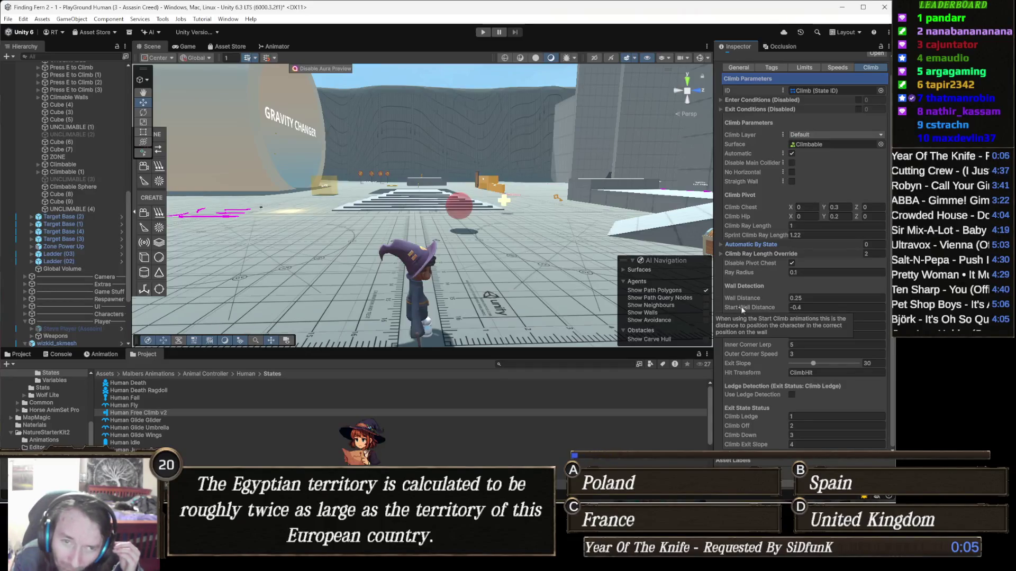
left_click(780, 111)
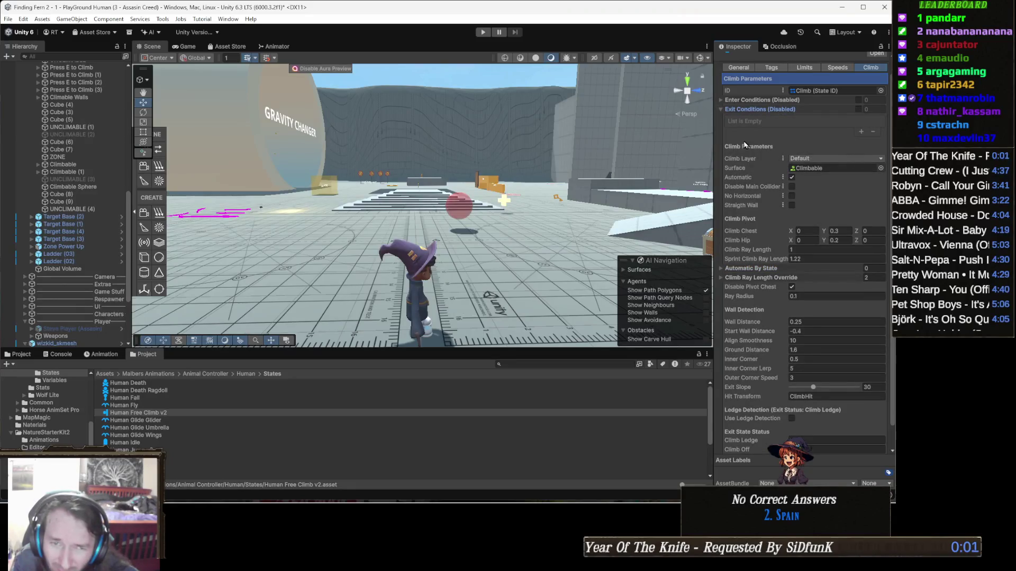
left_click(775, 109)
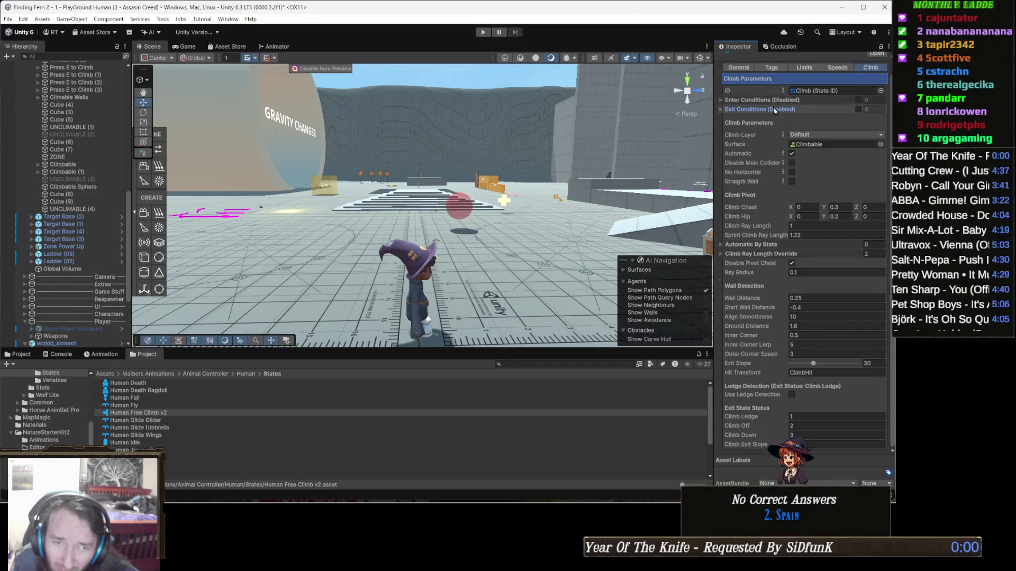
scroll(791, 218, "up", 1)
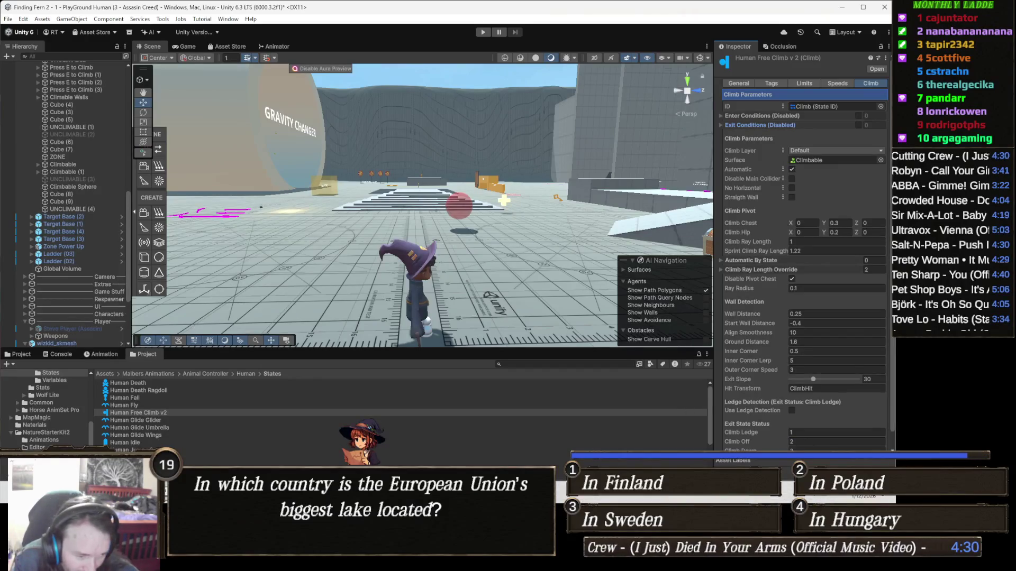
In Climb.cs, fold CheckLedgeExit's ledge-detection block and jump to the RayLedgeOffset use on line 834.
key("alt+Tab")
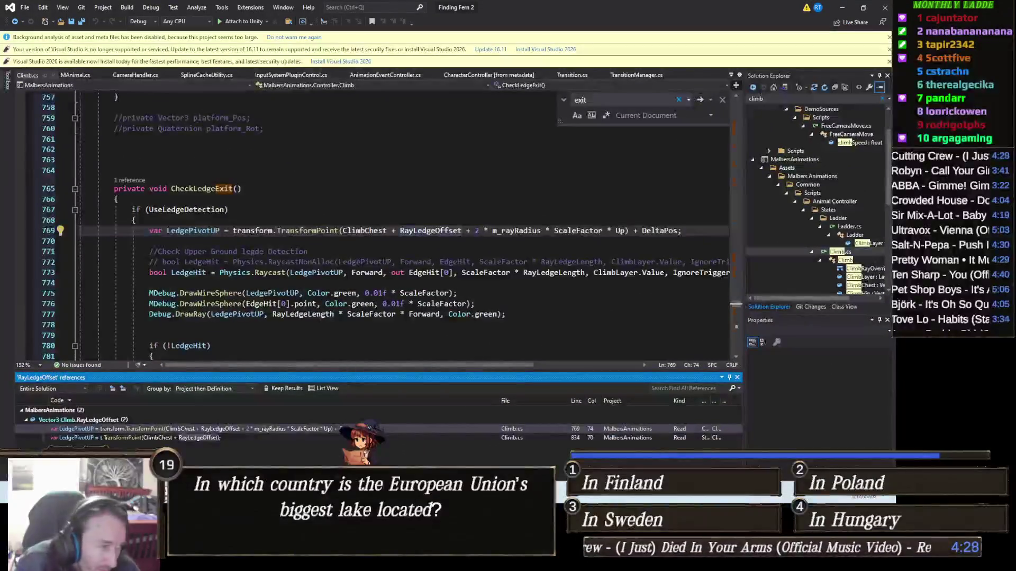
key("alt+Tab")
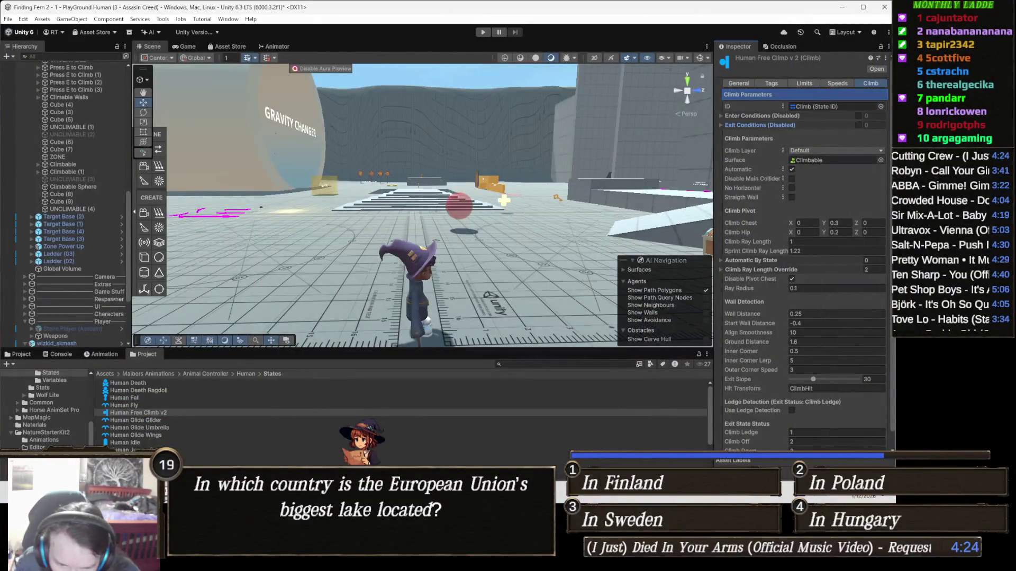
key("alt+Tab")
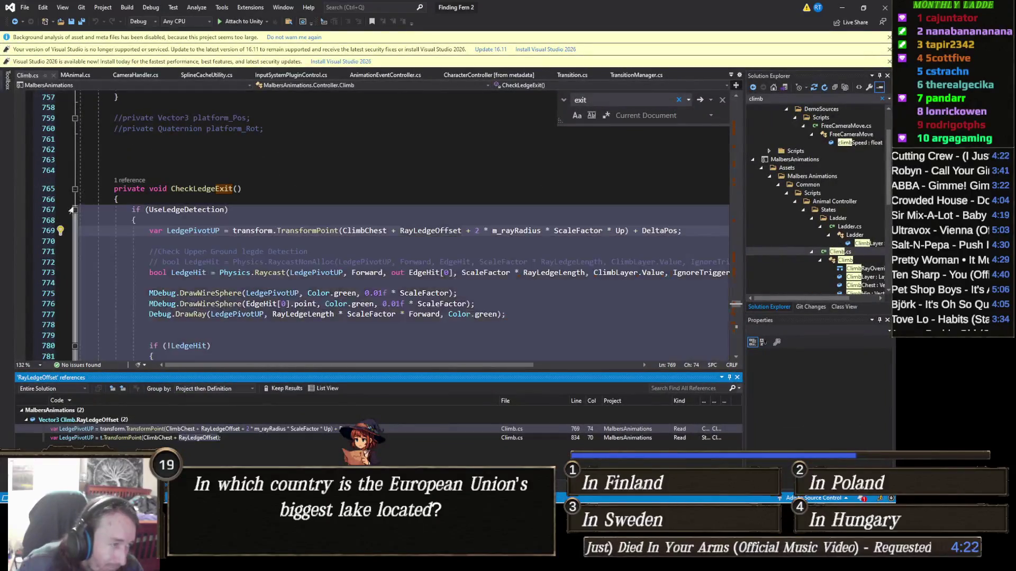
left_click(74, 210)
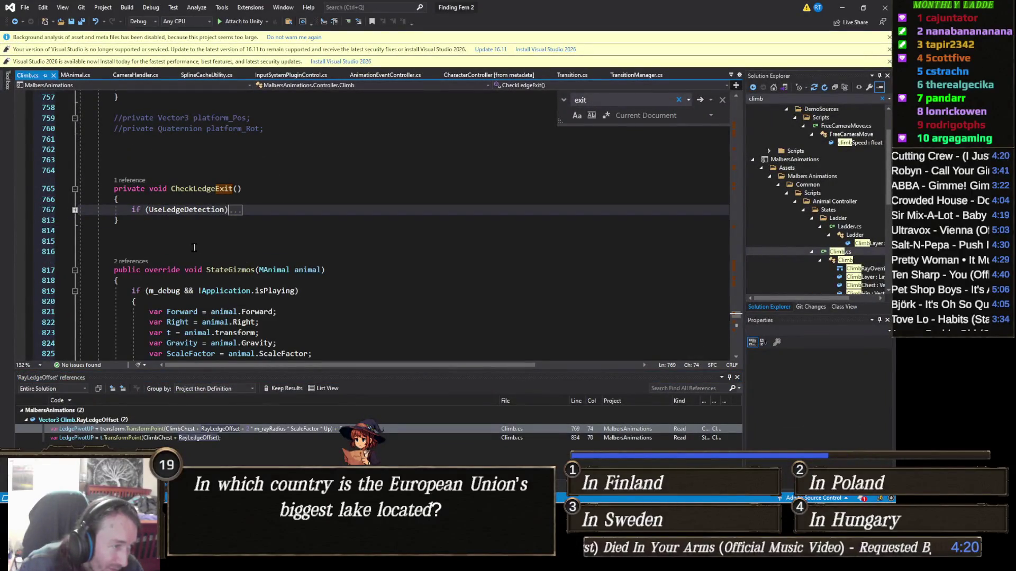
double_click(144, 438)
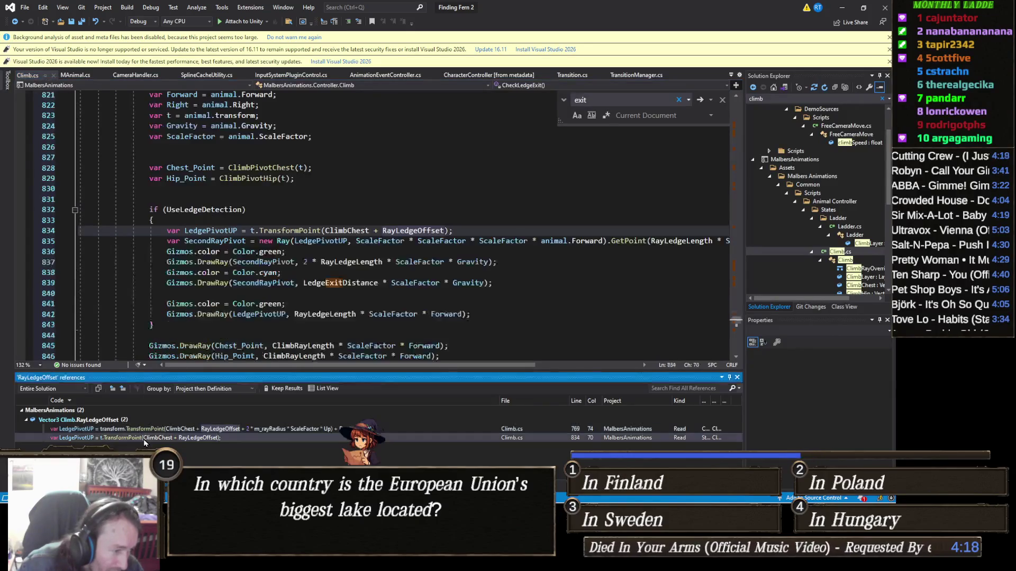
Review the StateGizmos code, then fold away its debug-drawing block.
left_click(74, 210)
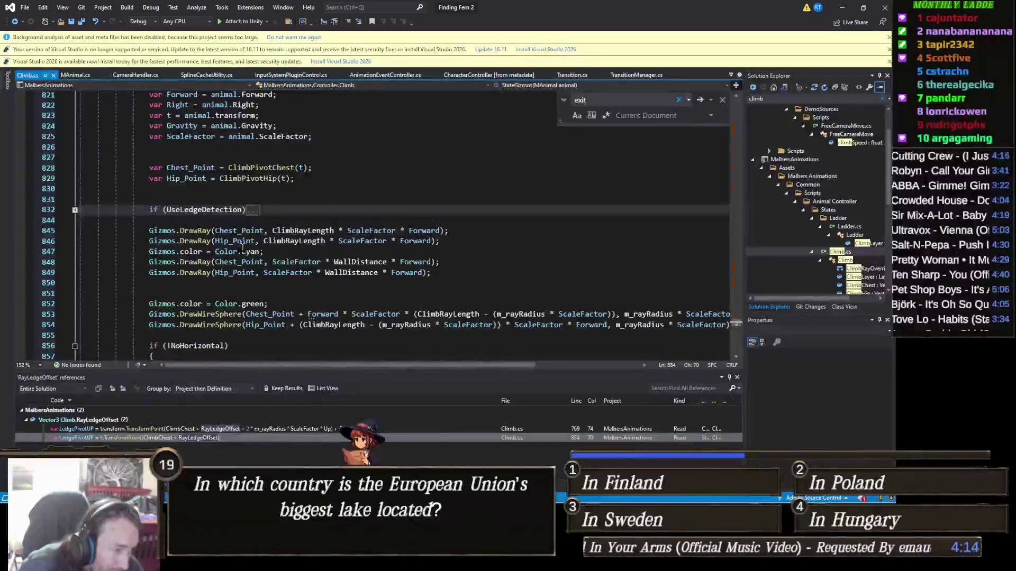
scroll(264, 260, "down", 2)
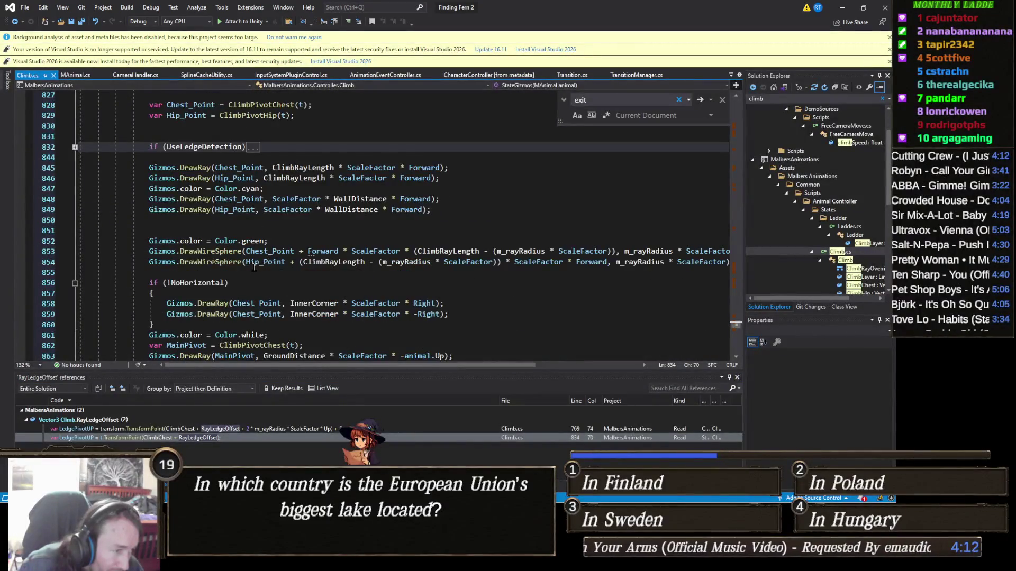
scroll(254, 267, "down", 2)
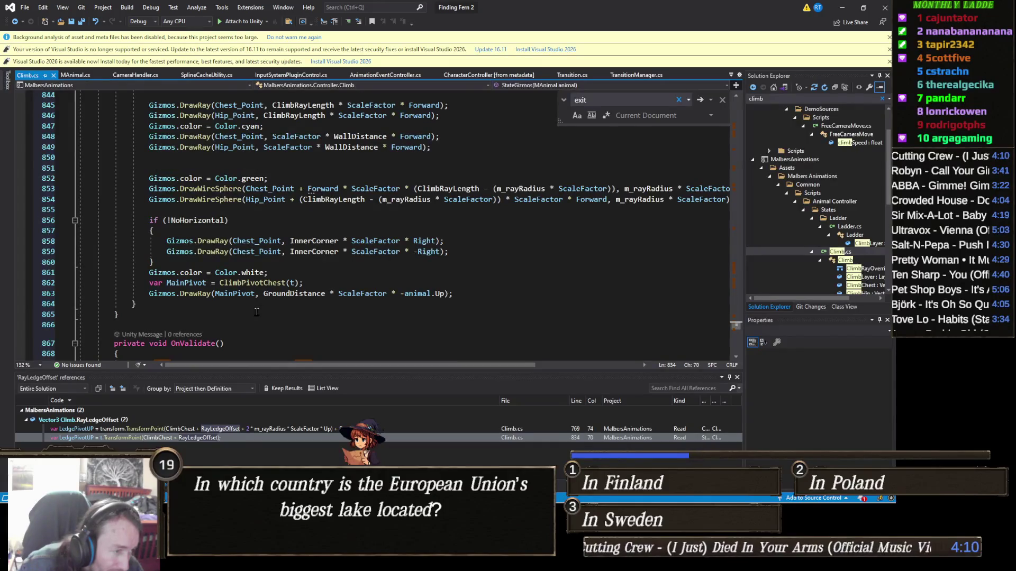
scroll(280, 308, "up", 3)
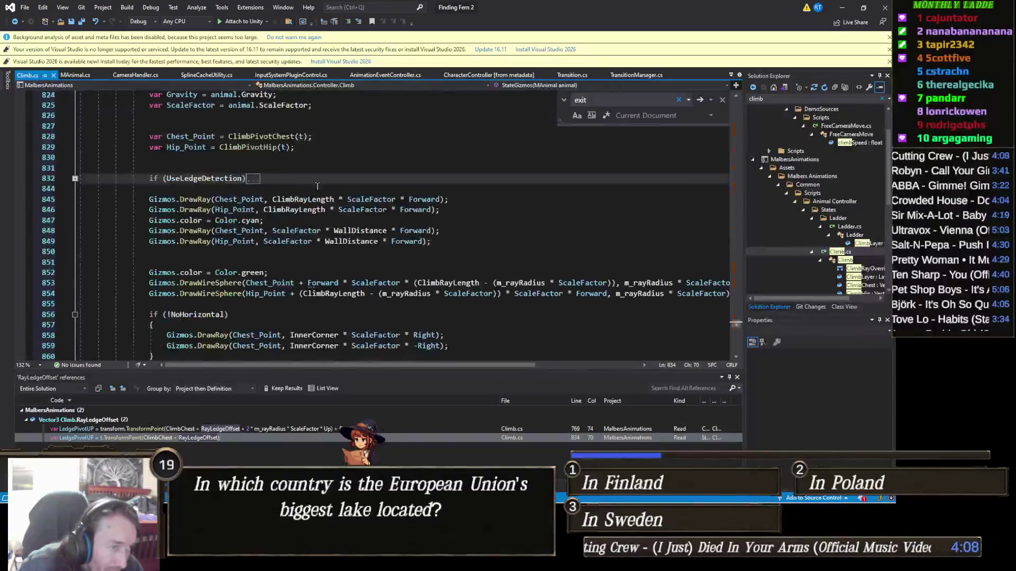
left_click(253, 179)
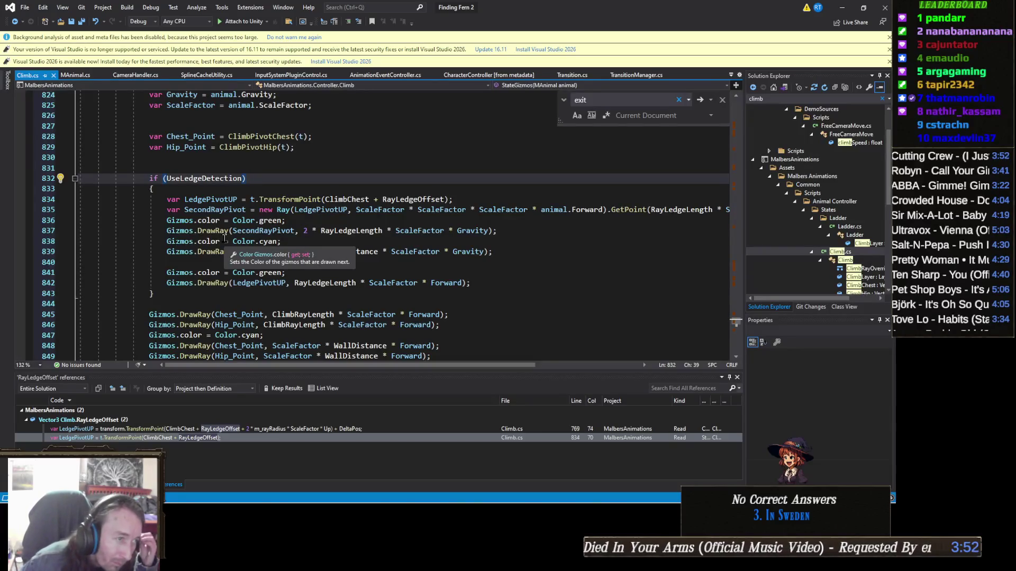
scroll(260, 266, "down", 2)
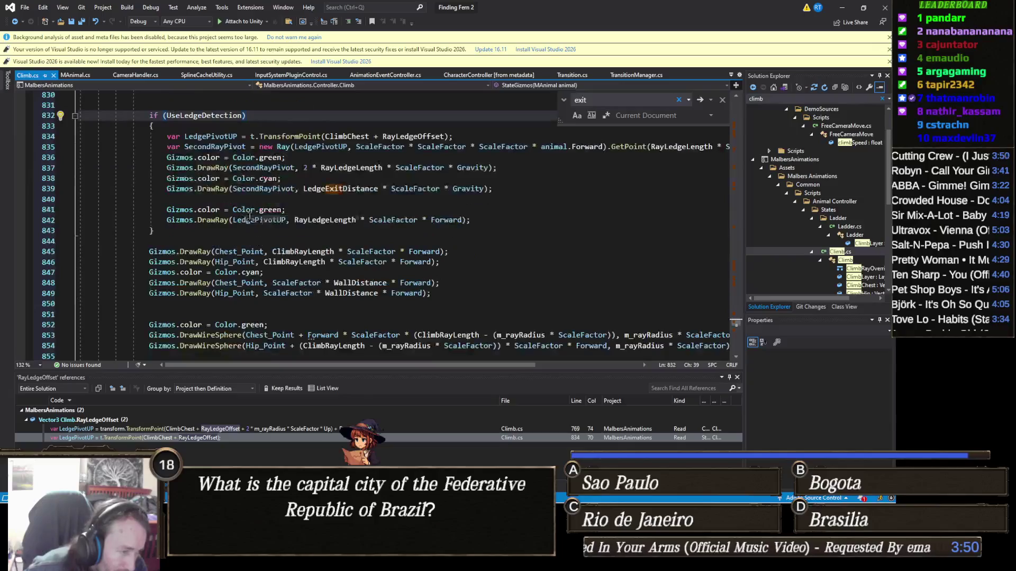
scroll(274, 262, "down", 2)
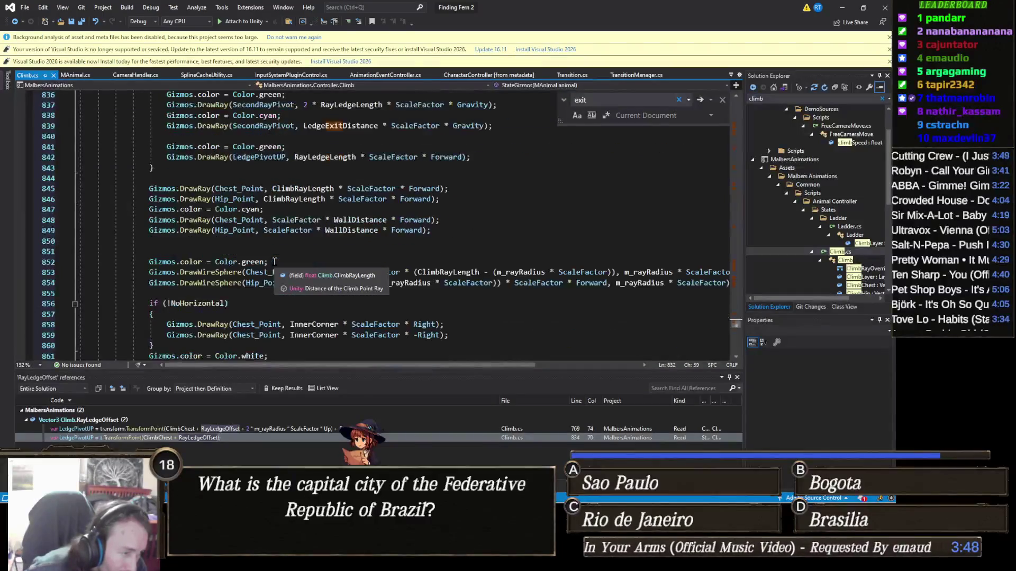
scroll(274, 262, "down", 2)
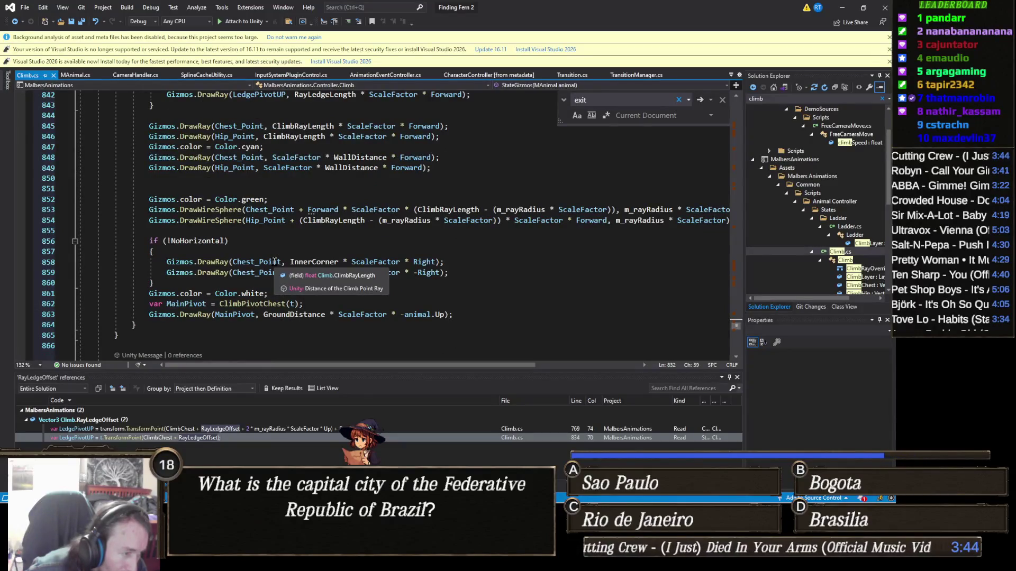
scroll(274, 261, "up", 6)
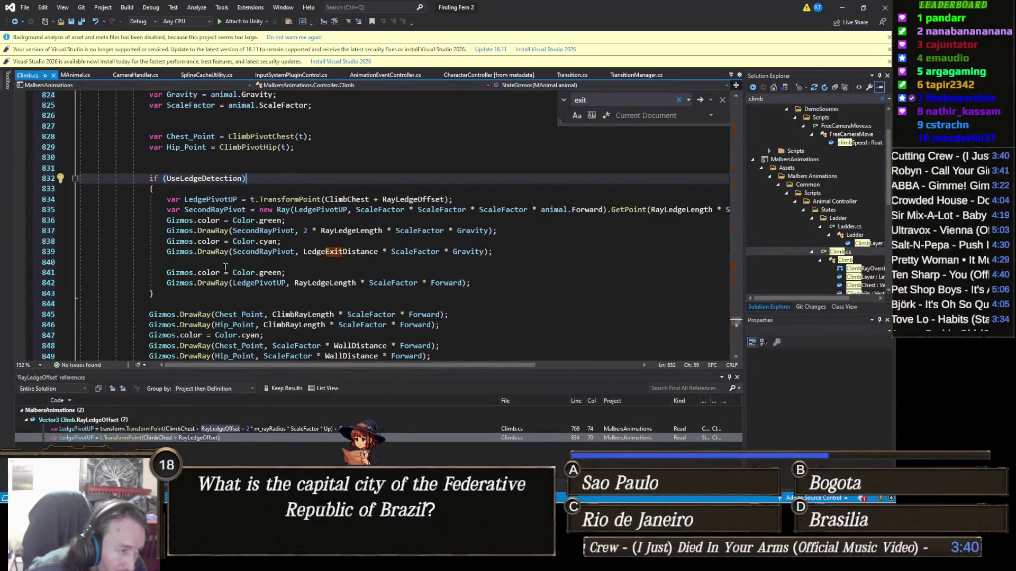
scroll(272, 236, "up", 20)
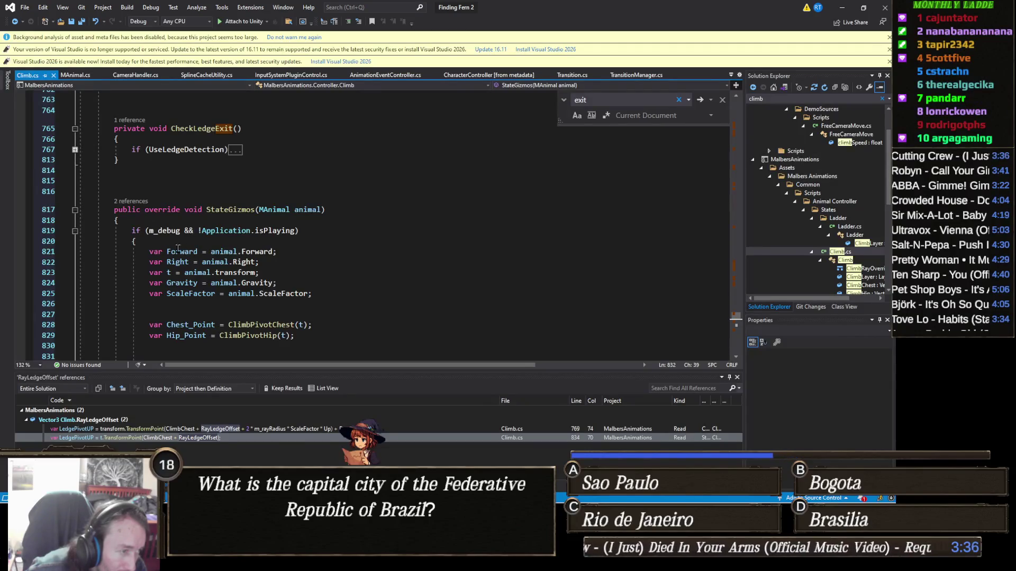
left_click(75, 230)
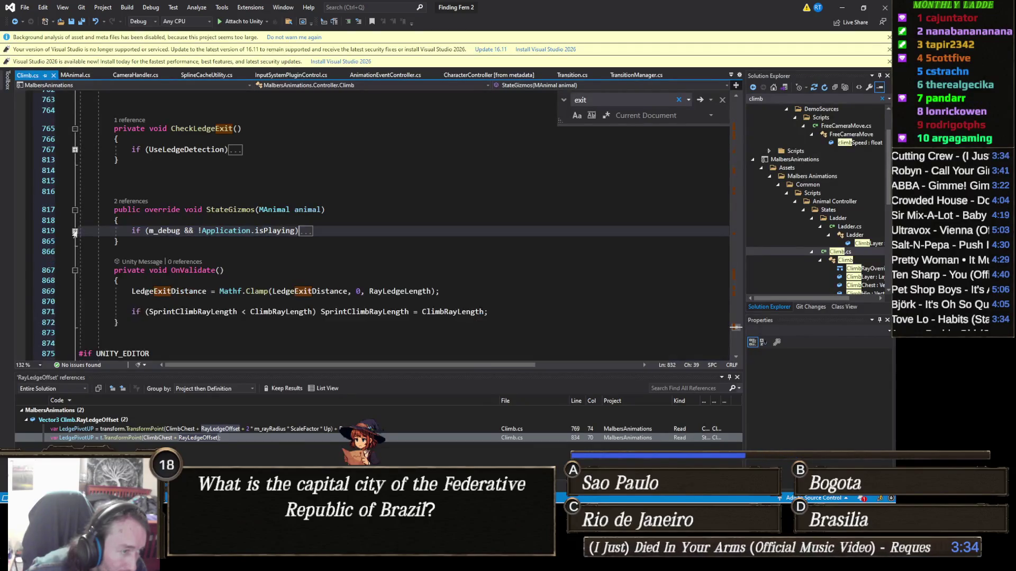
Jump to the line 769 RayLedgeOffset use, highlight LedgeHit, and leave CheckLedgeExit's ledge block unfolded.
double_click(227, 429)
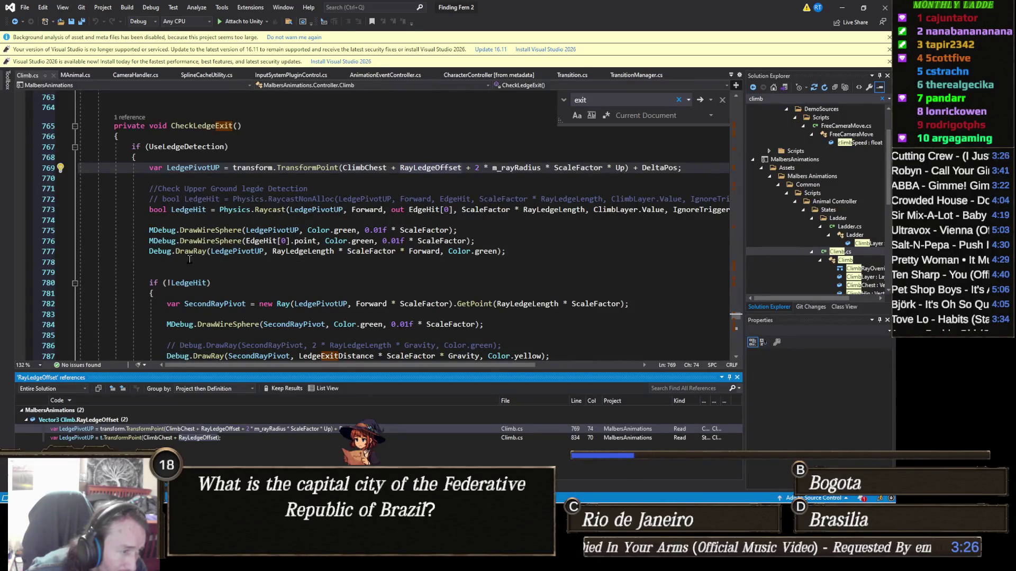
scroll(190, 257, "down", 2)
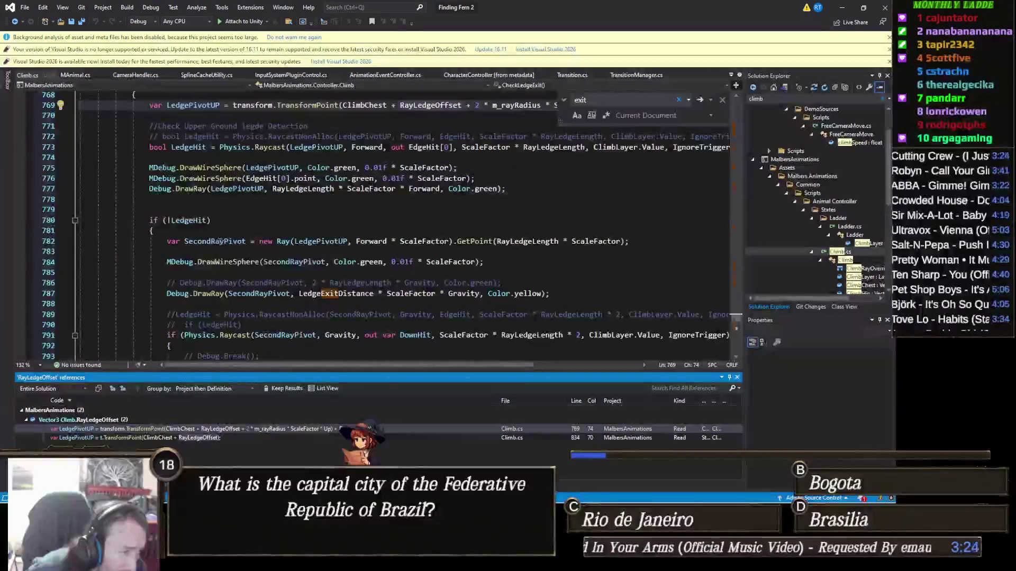
left_click(228, 221)
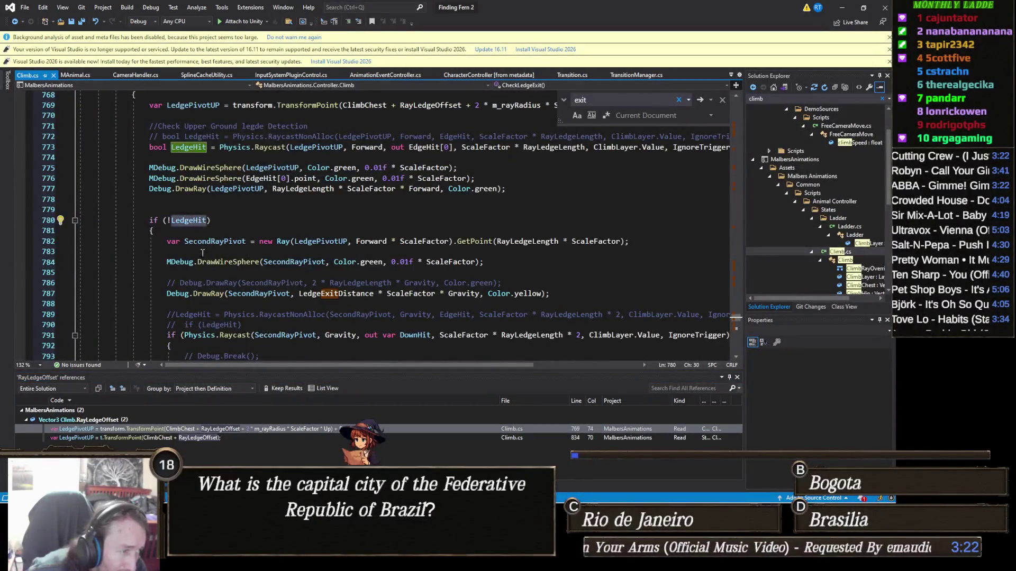
scroll(228, 278, "up", 2)
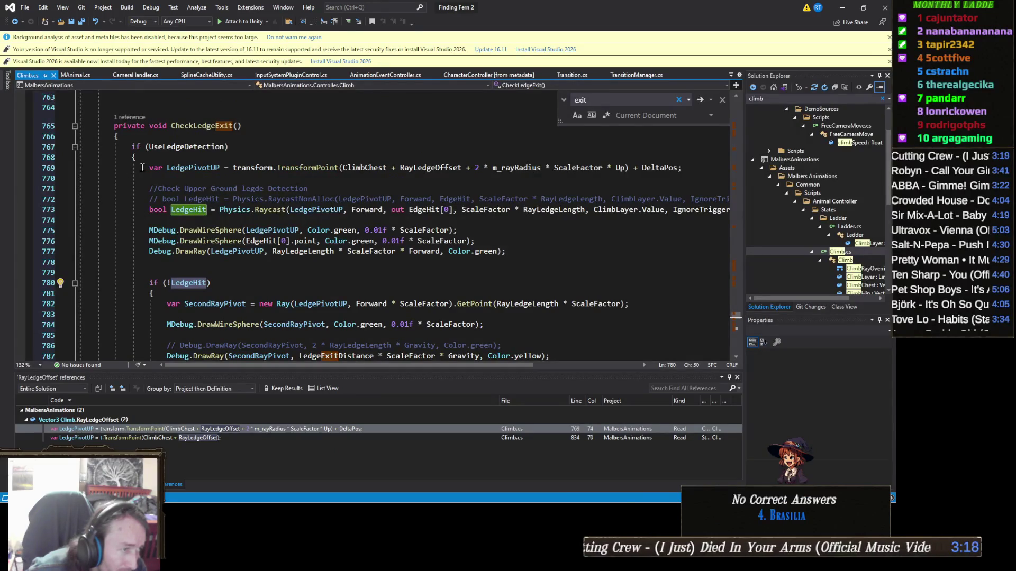
left_click(74, 147)
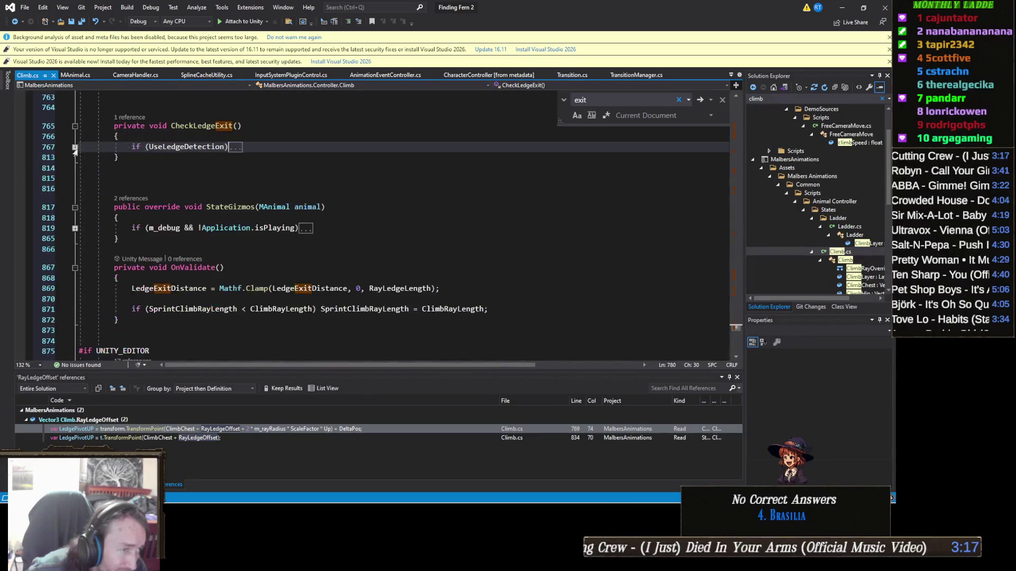
left_click(74, 147)
scroll(189, 231, "down", 3)
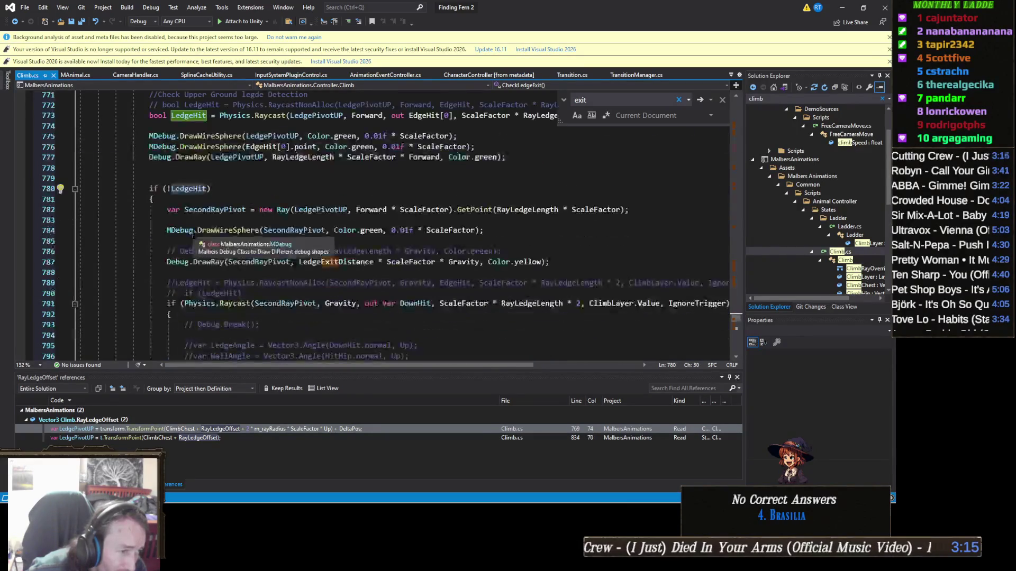
scroll(188, 231, "down", 3)
scroll(189, 231, "up", 10)
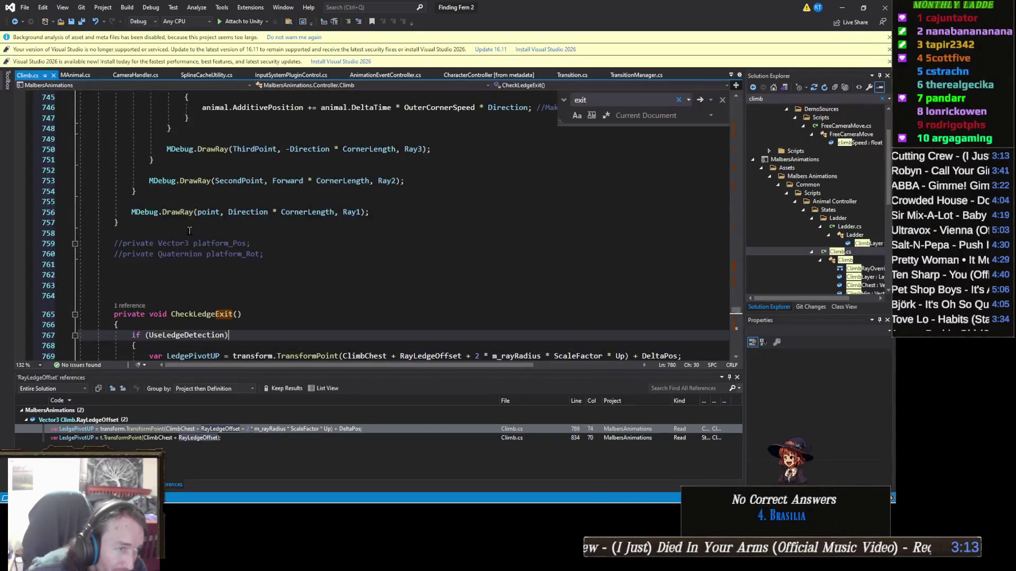
Scroll Climb.cs to the OnStateMove override and place the caret on its name.
scroll(190, 231, "up", 4)
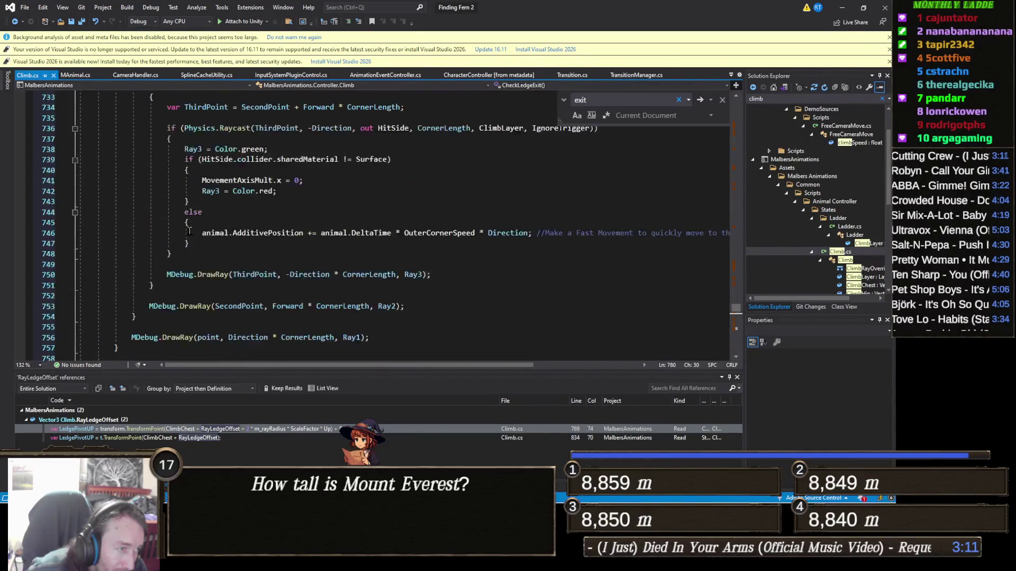
scroll(189, 231, "up", 14)
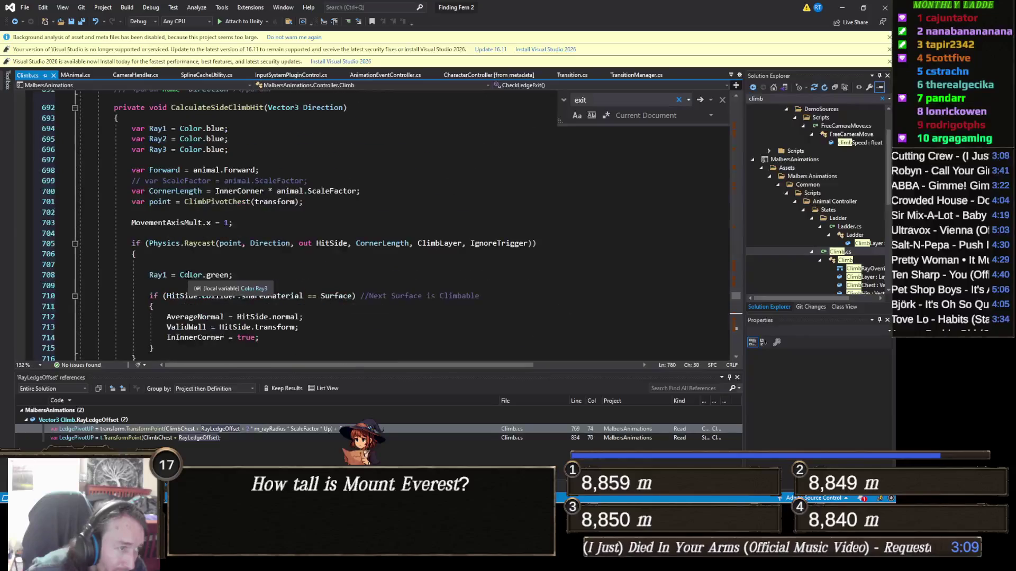
scroll(201, 269, "up", 8)
scroll(201, 269, "down", 4)
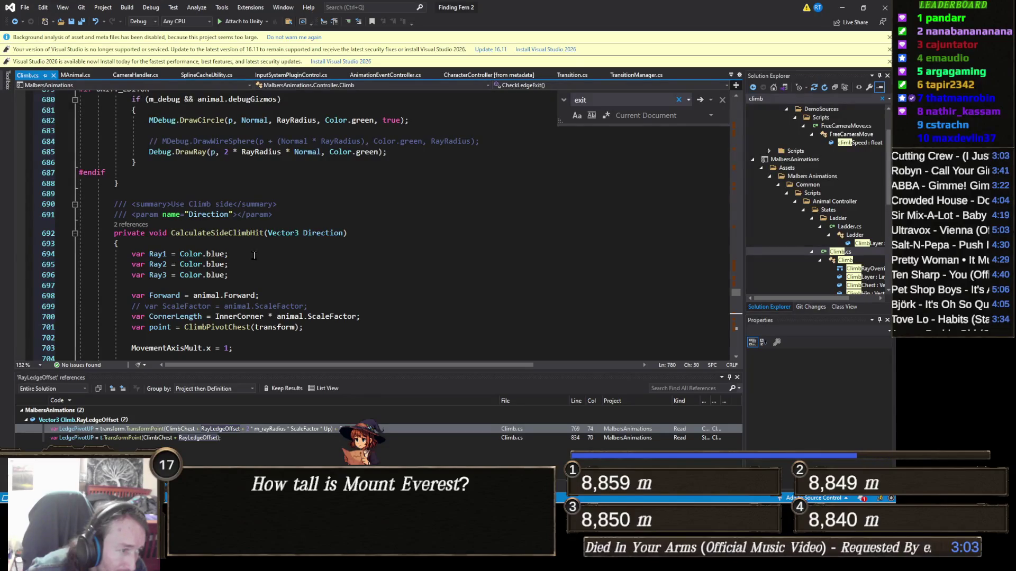
scroll(254, 255, "up", 4)
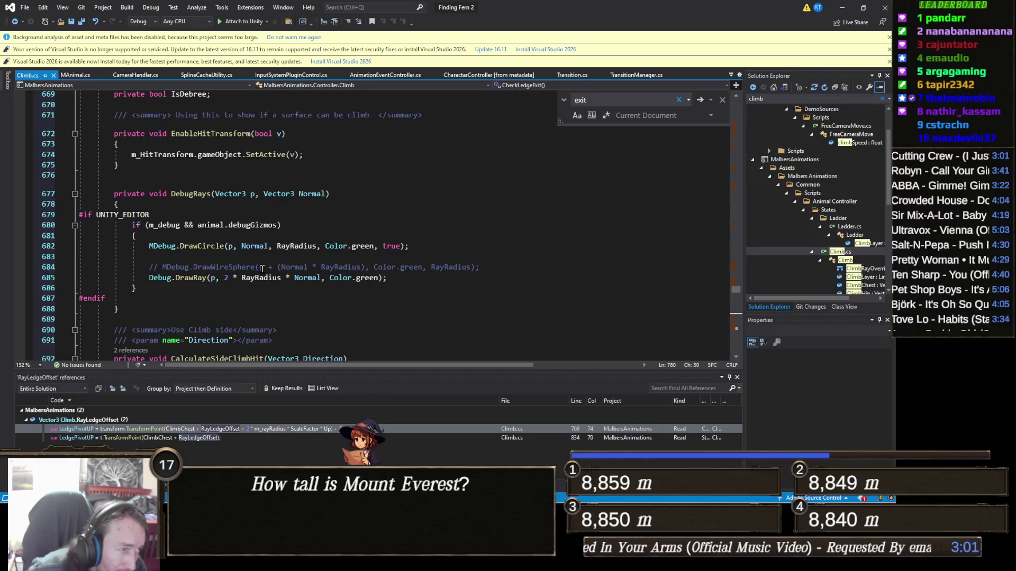
scroll(263, 267, "up", 5)
scroll(263, 267, "up", 20)
scroll(263, 264, "up", 20)
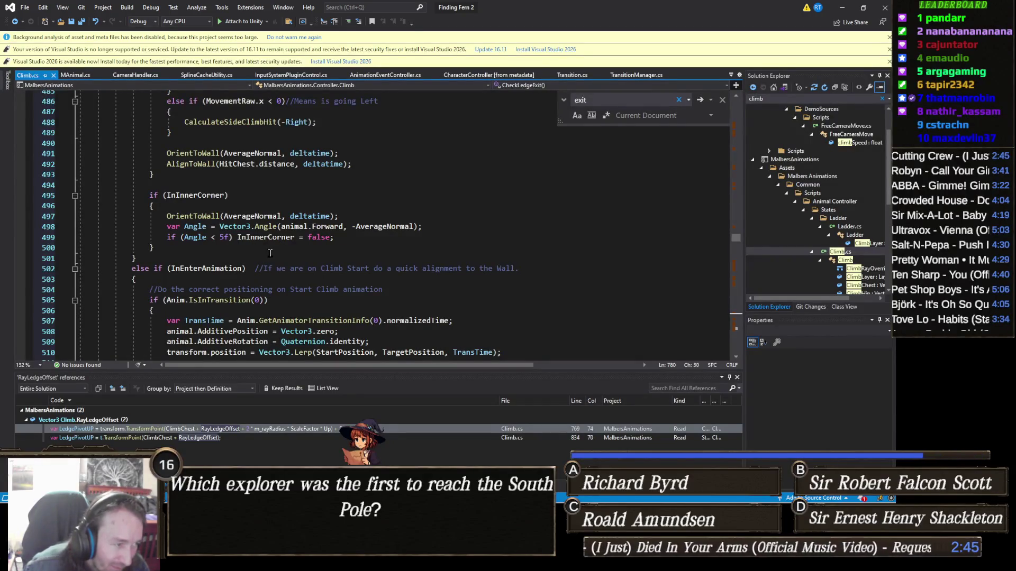
scroll(270, 253, "up", 10)
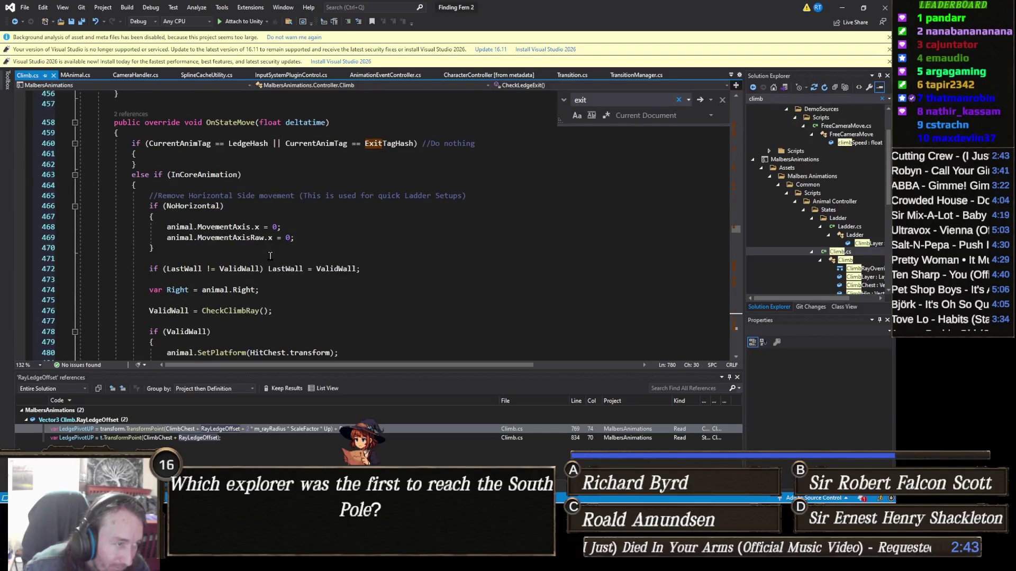
scroll(270, 256, "up", 5)
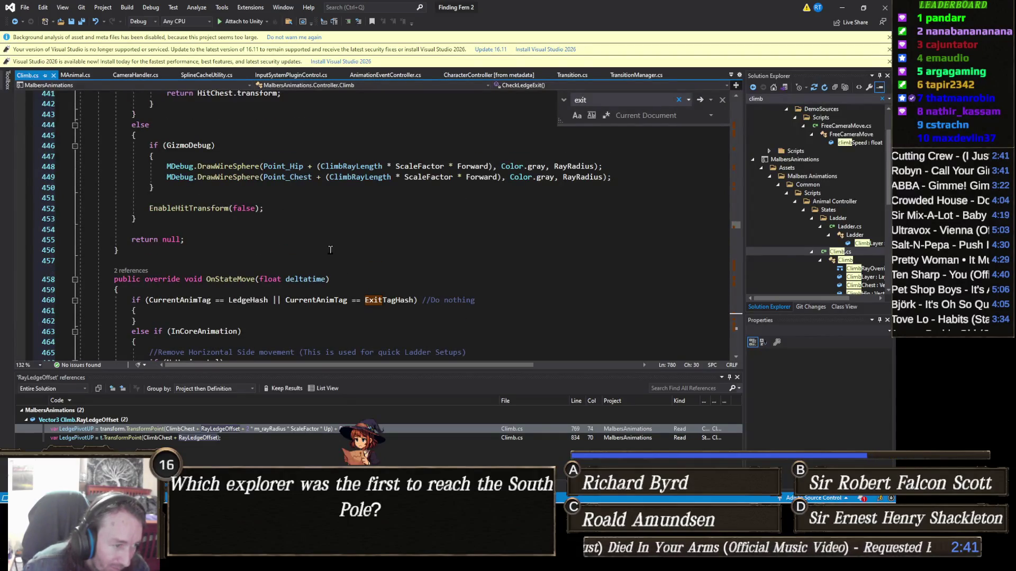
mouse_move(380, 300)
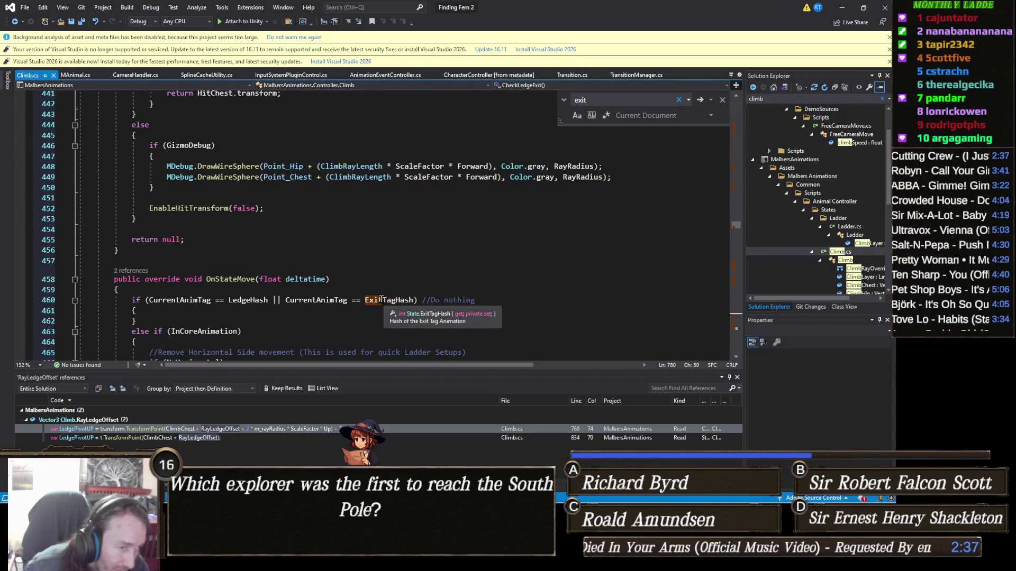
scroll(381, 299, "up", 3)
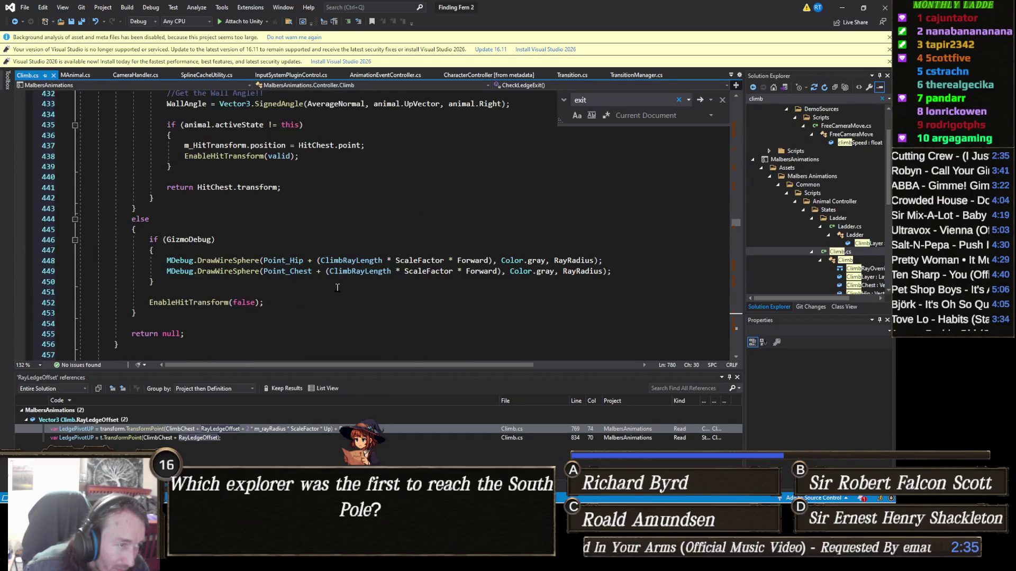
scroll(331, 286, "up", 3)
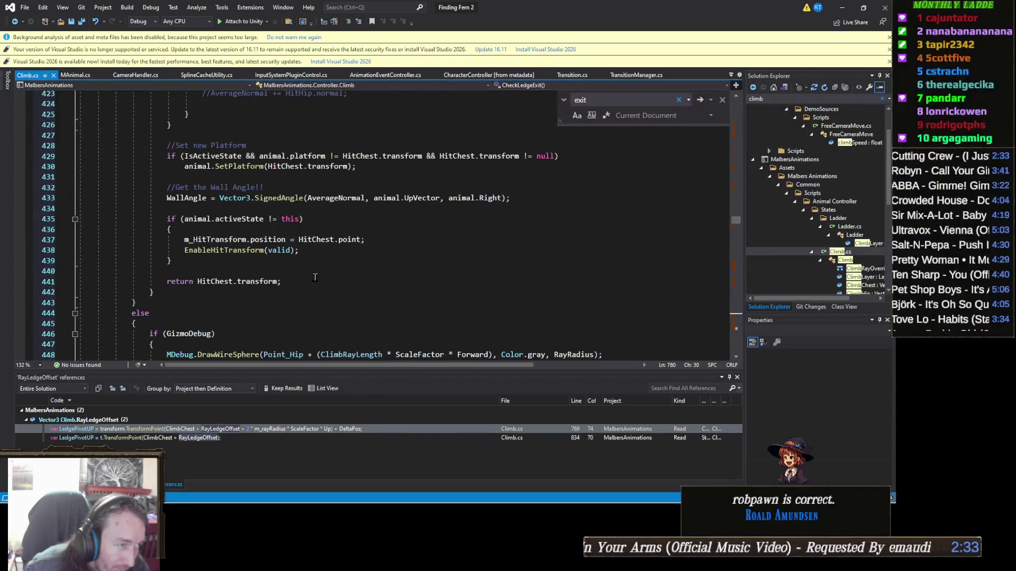
scroll(315, 278, "down", 7)
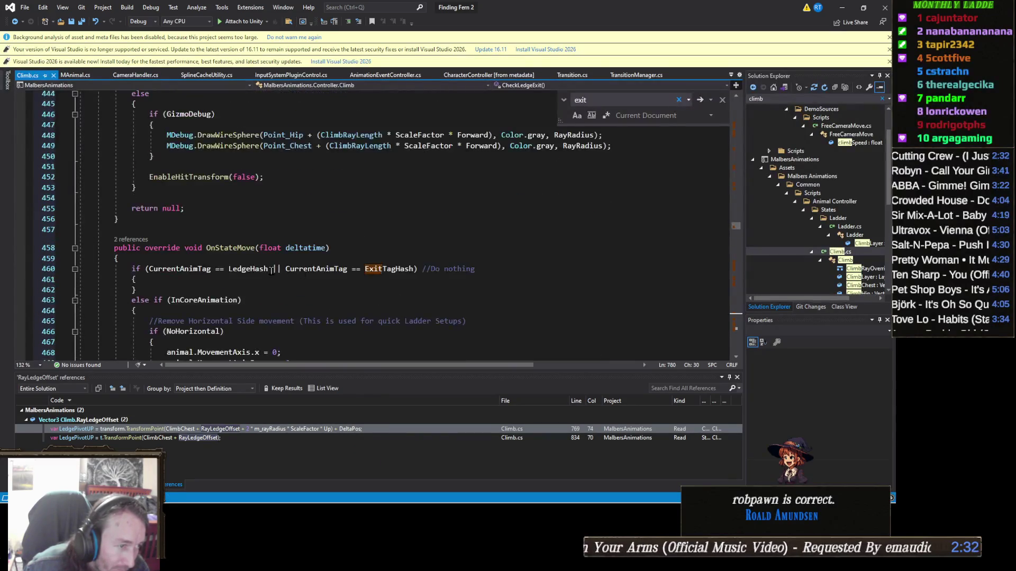
left_click(226, 249)
Find all references to OnStateMove, including the MAnimalLogic.cs line 1610 call.
right_click(226, 253)
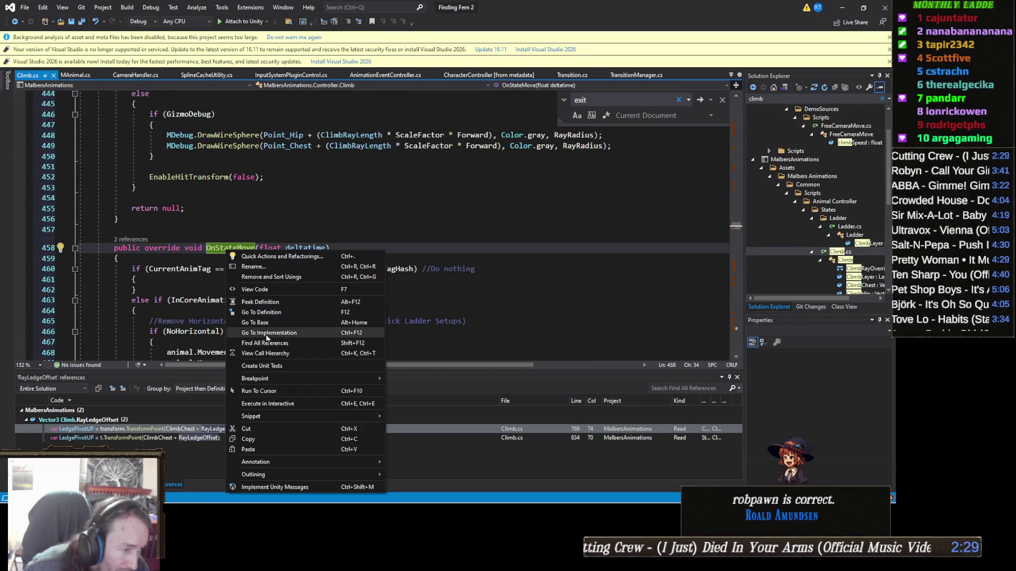
left_click(267, 341)
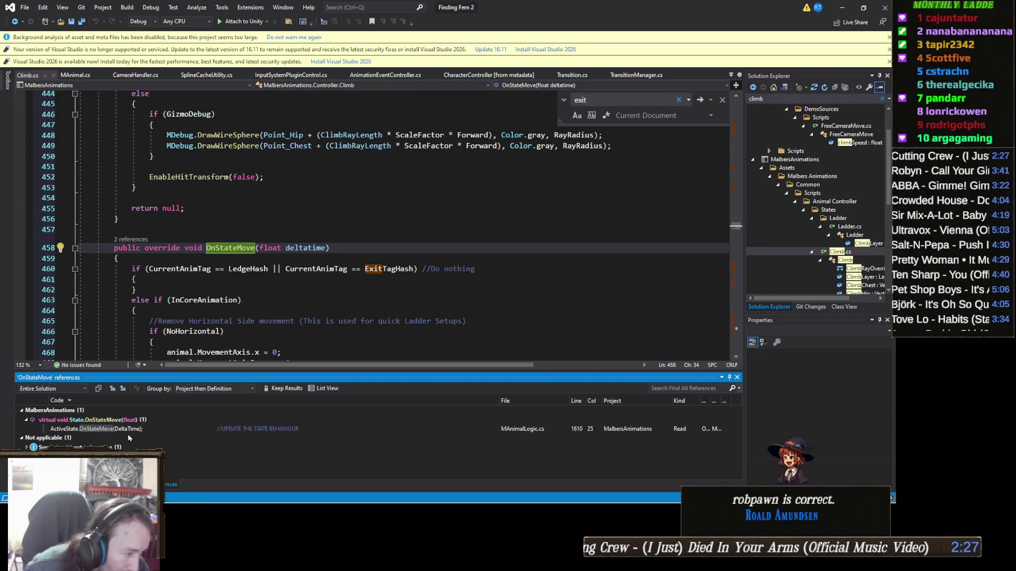
mouse_move(135, 431)
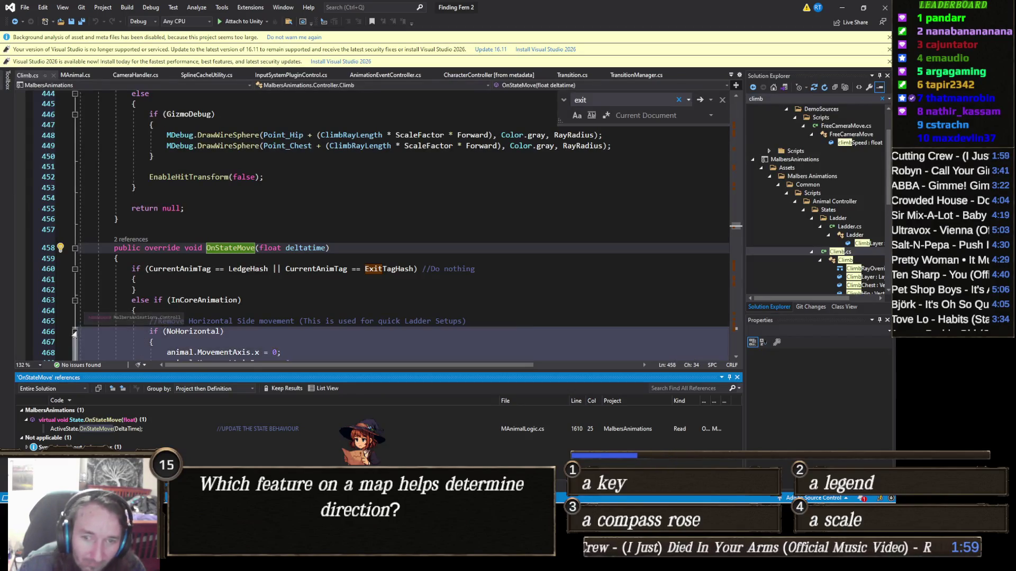
Scroll up through Climb.cs to the Climb Pivot defaults around line 44.
scroll(258, 301, "up", 3)
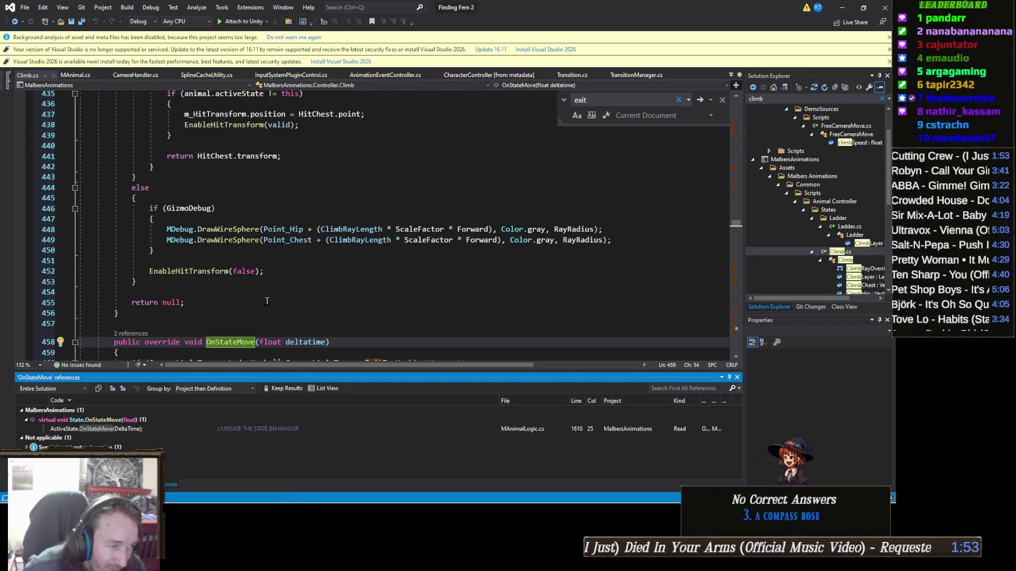
scroll(267, 301, "up", 6)
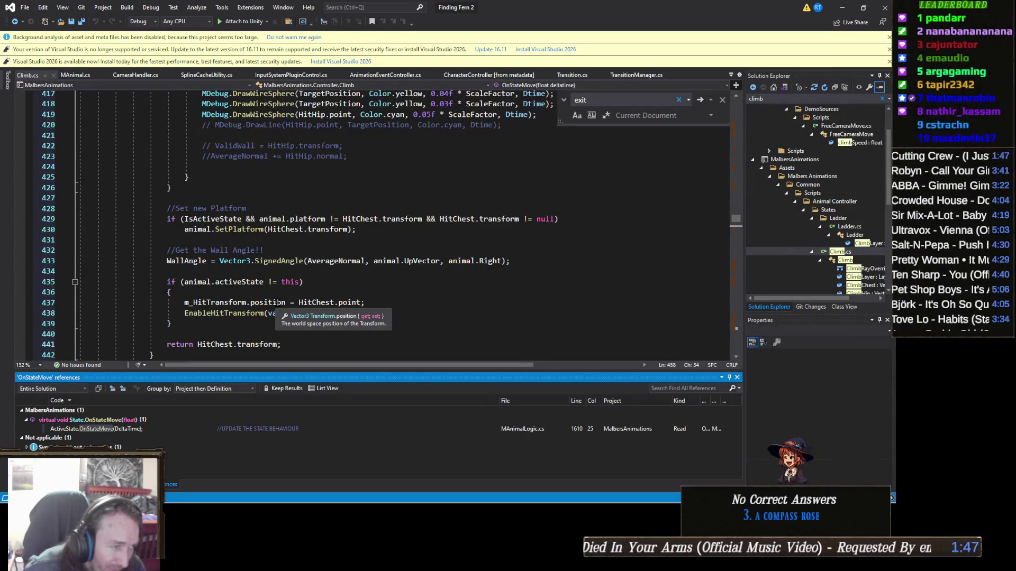
scroll(277, 303, "up", 6)
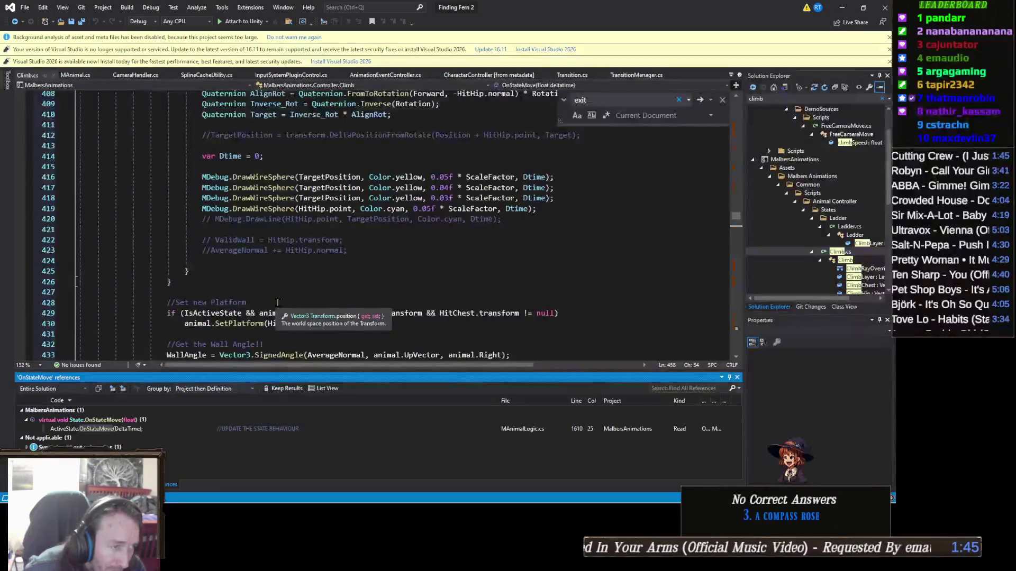
scroll(284, 303, "up", 7)
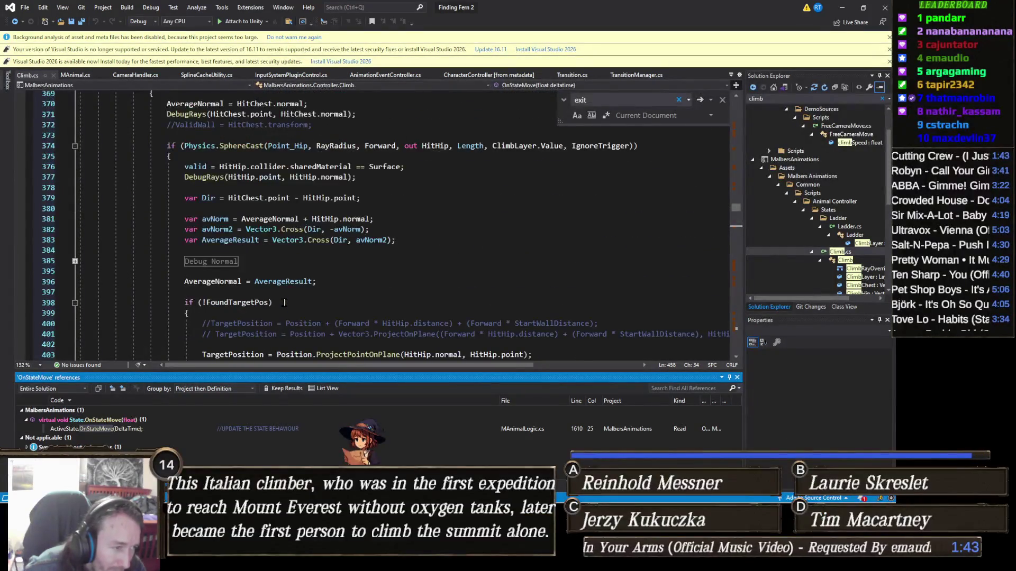
scroll(294, 299, "up", 8)
scroll(297, 305, "up", 10)
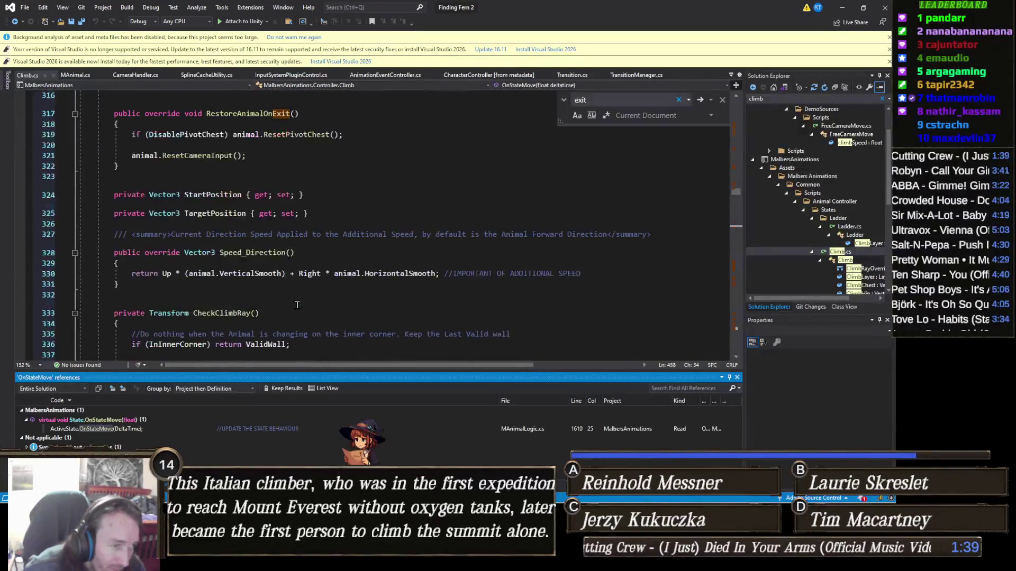
scroll(298, 276, "up", 18)
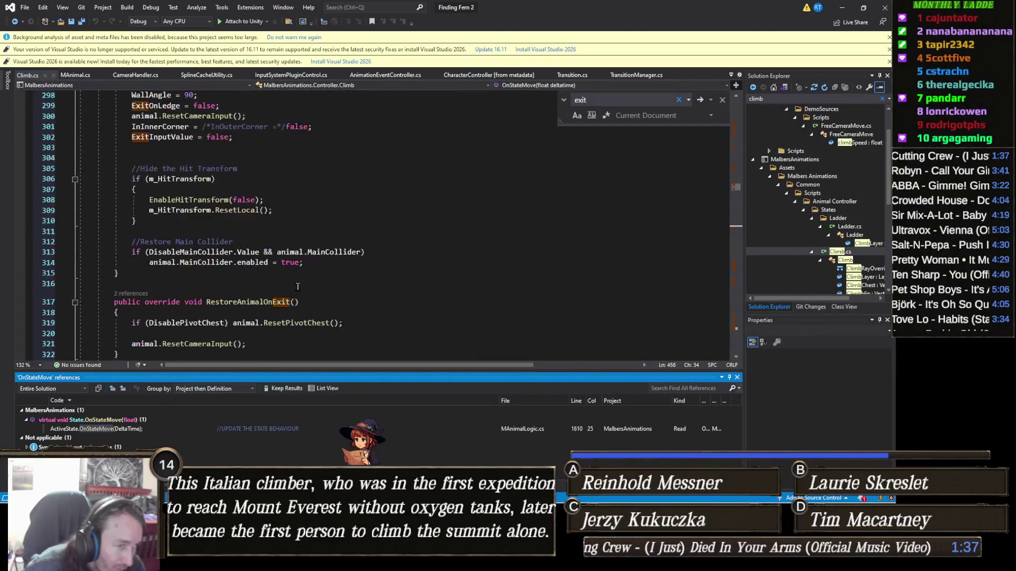
scroll(298, 276, "up", 20)
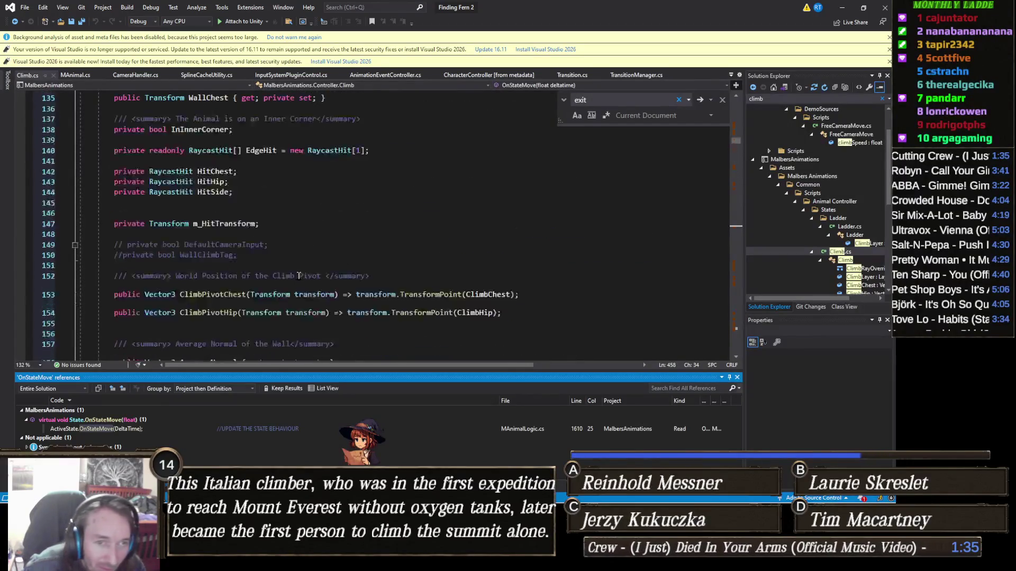
scroll(299, 276, "up", 19)
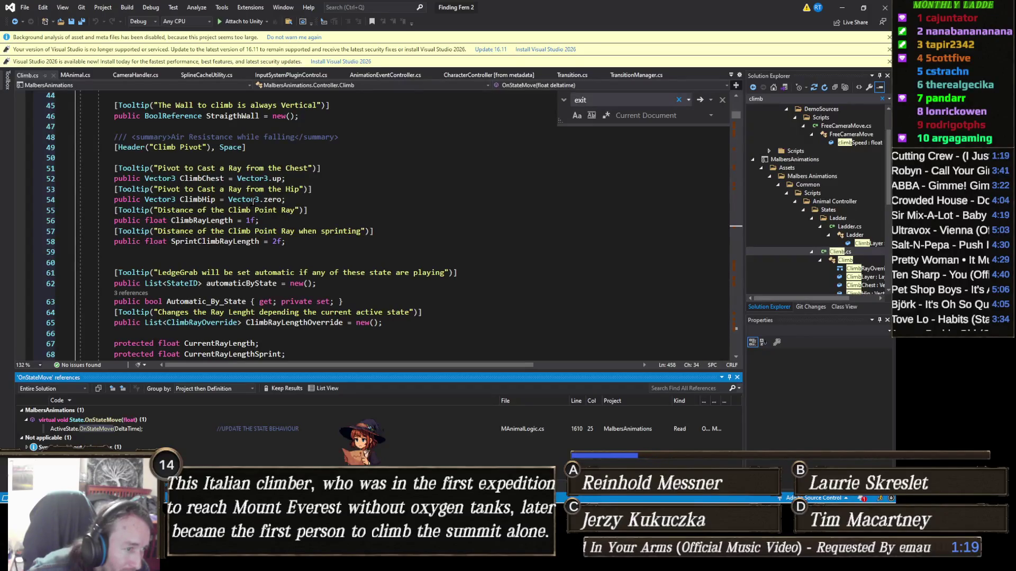
Select all of the Climb.cs code, then bring up the Chrome window showing Gamedle.
scroll(254, 201, "down", 2)
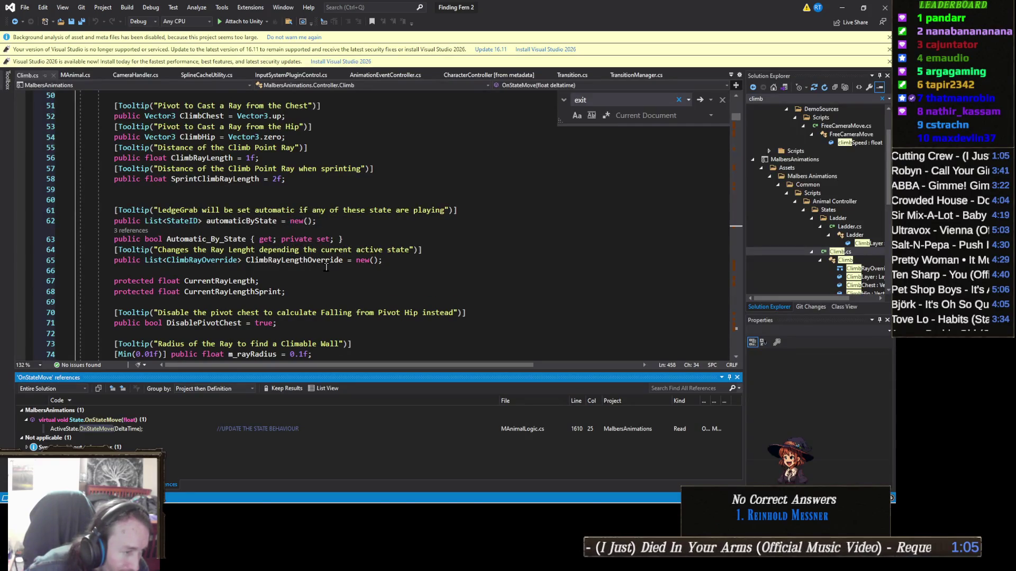
scroll(326, 267, "up", 9)
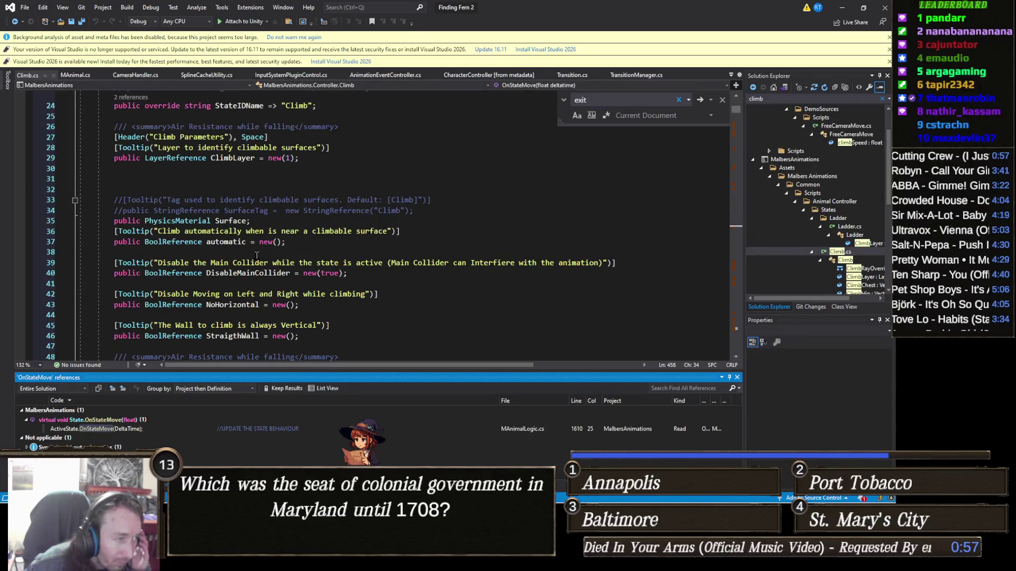
scroll(257, 256, "up", 2)
scroll(257, 256, "up", 3)
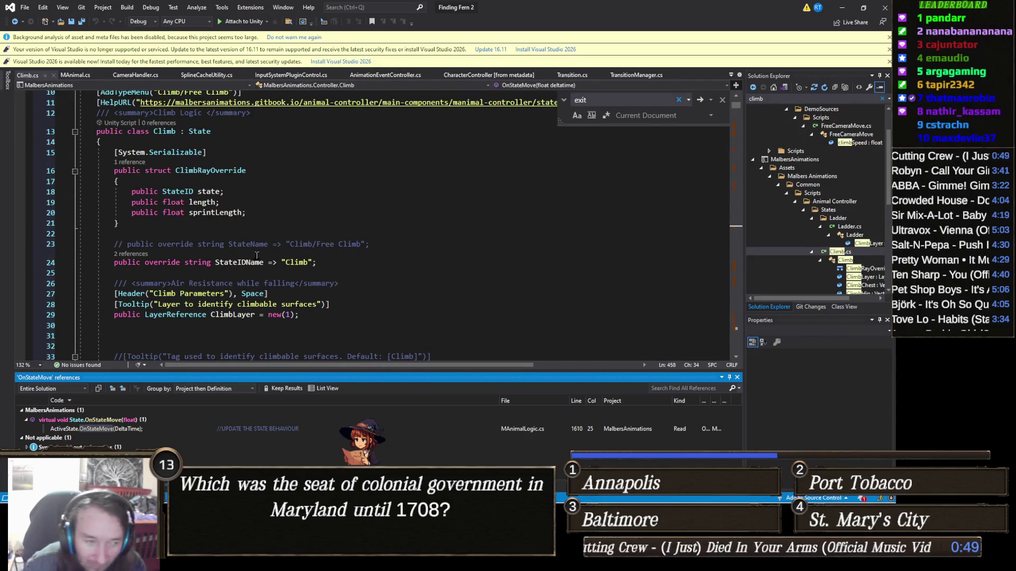
scroll(260, 257, "down", 4)
scroll(294, 256, "down", 3)
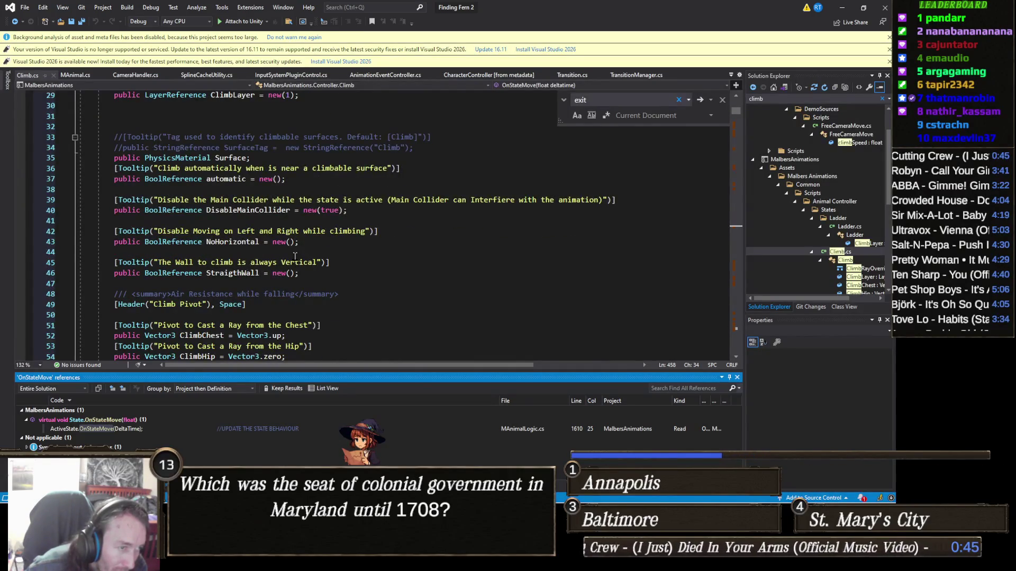
scroll(294, 256, "down", 2)
scroll(297, 255, "down", 4)
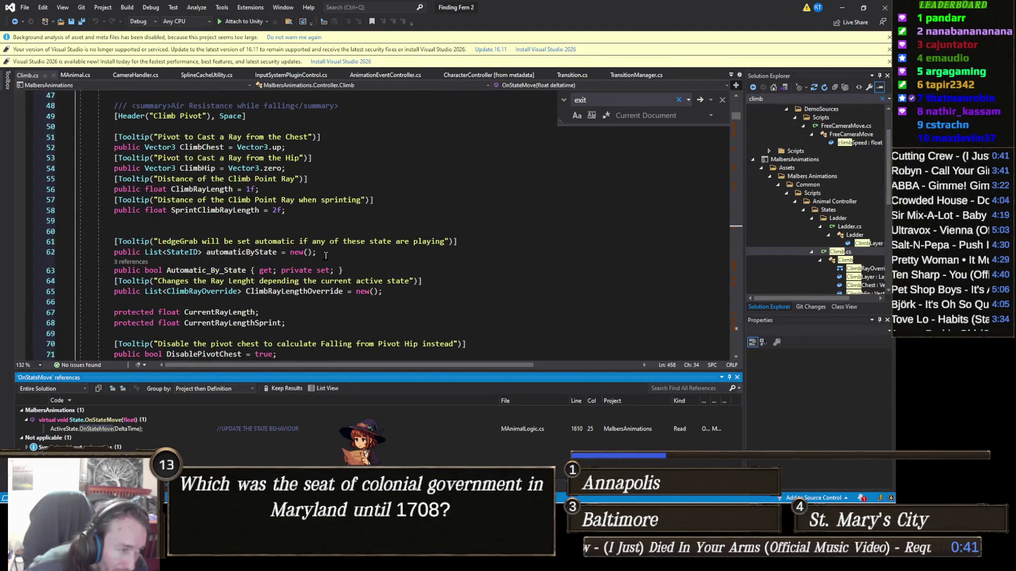
left_click(326, 256)
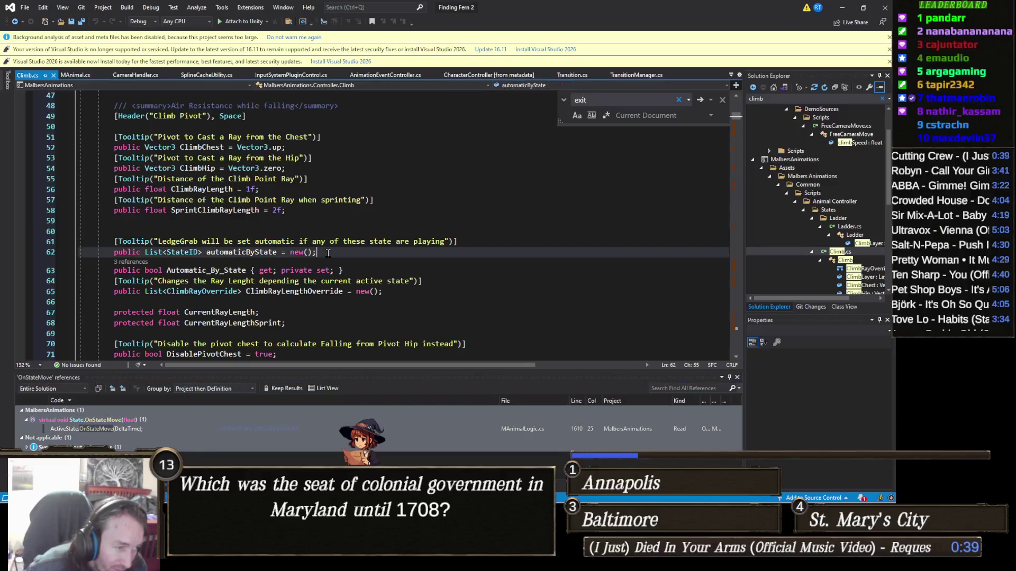
key("ctrl+a")
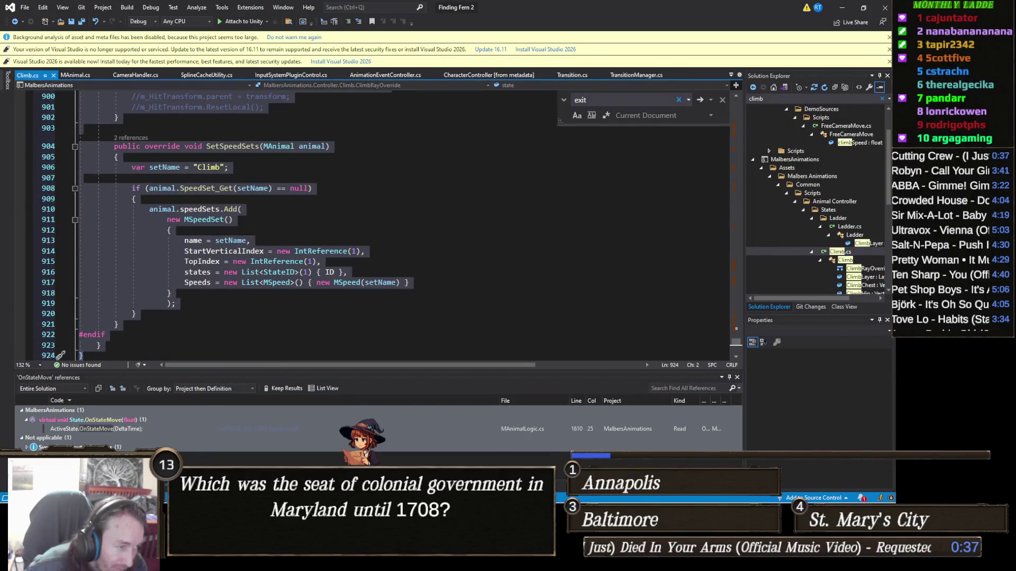
mouse_move(291, 492)
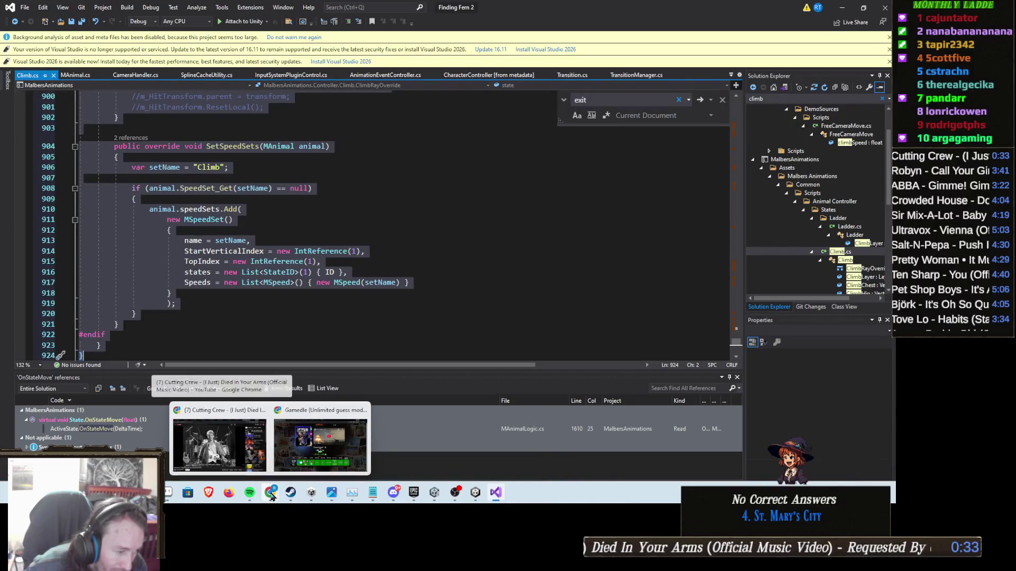
left_click(320, 445)
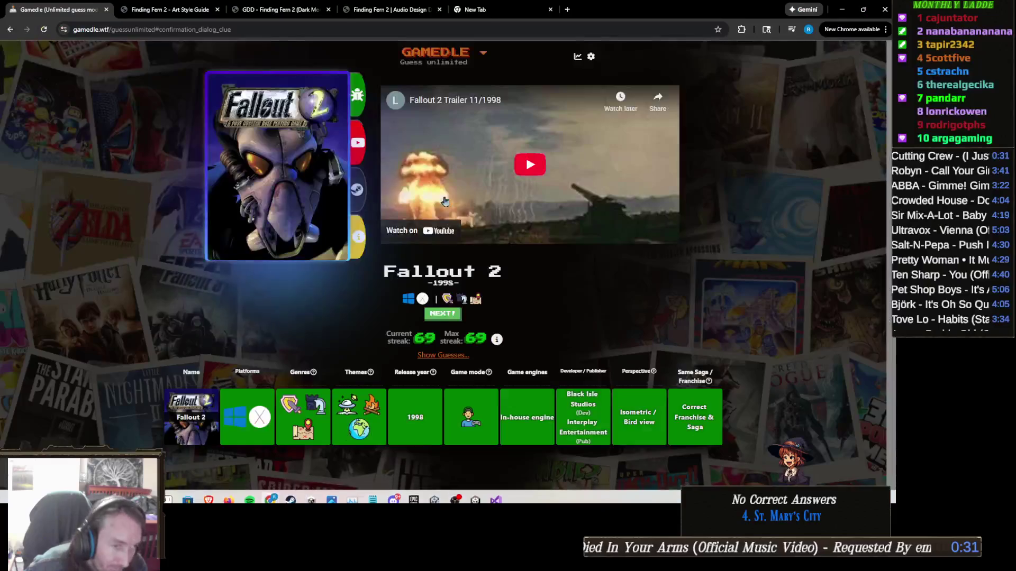
Open a new browser tab and go to ChatGPT.
left_click(567, 9)
type("chatr")
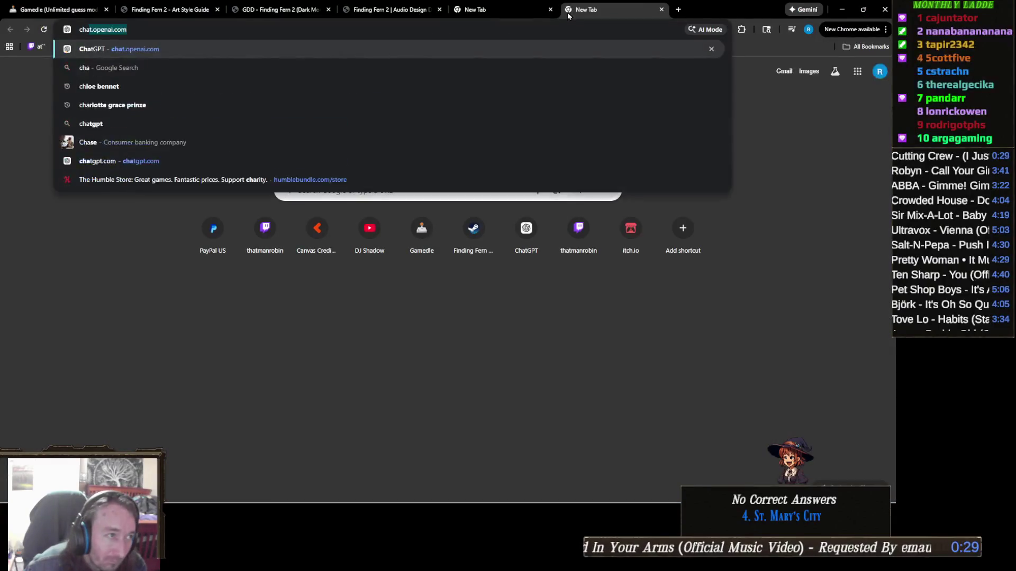
key("BackSpace")
type("g")
key("Return")
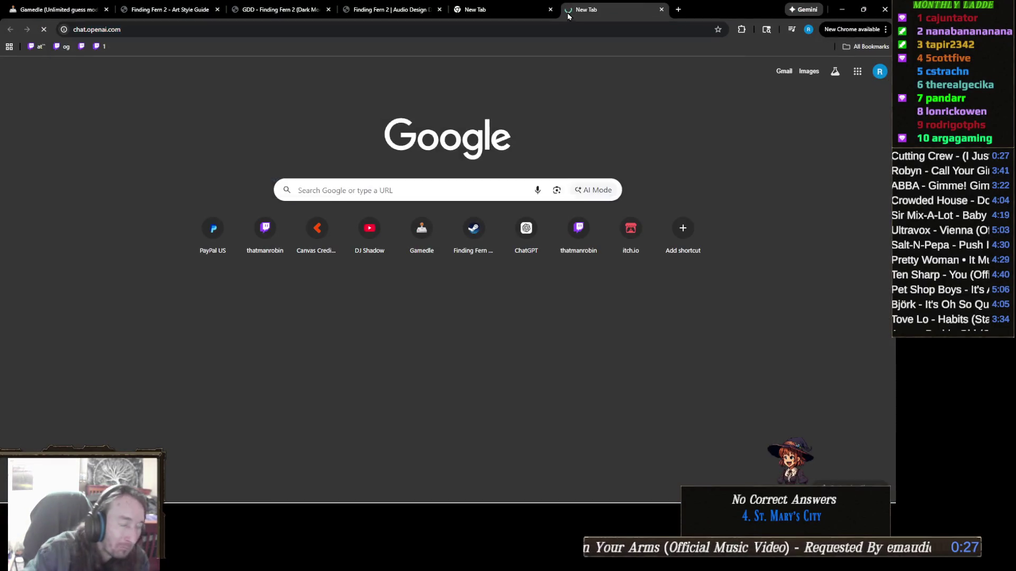
Send ChatGPT the question of where this code exits climbing, with the Climb.cs code pasted below.
type("Where in this cod")
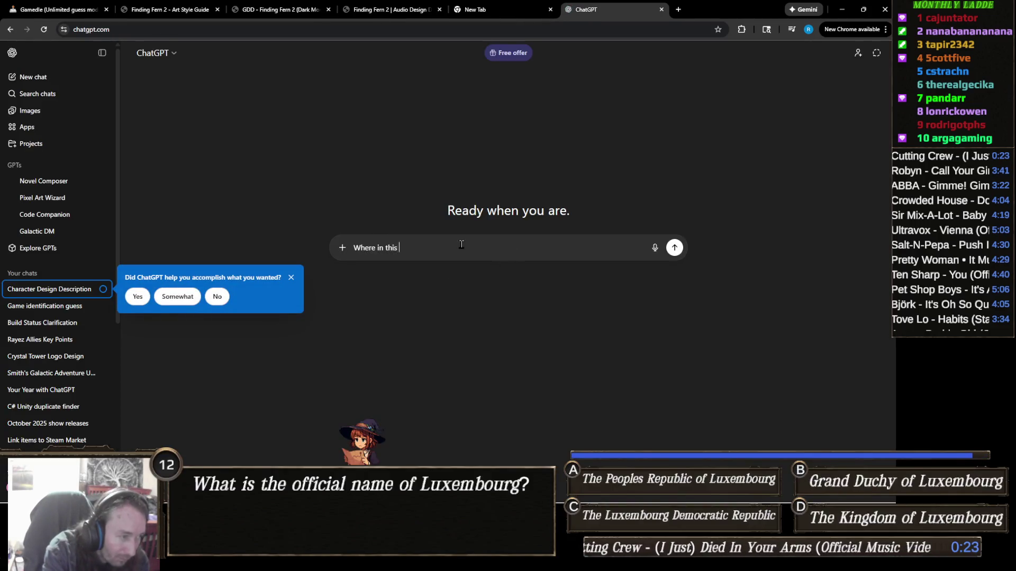
type("e")
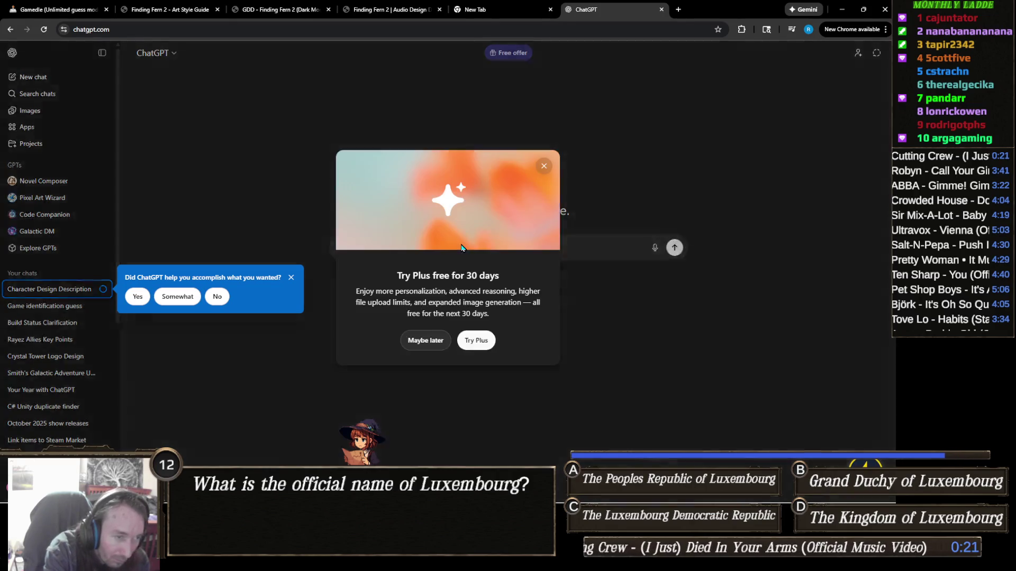
key("Escape")
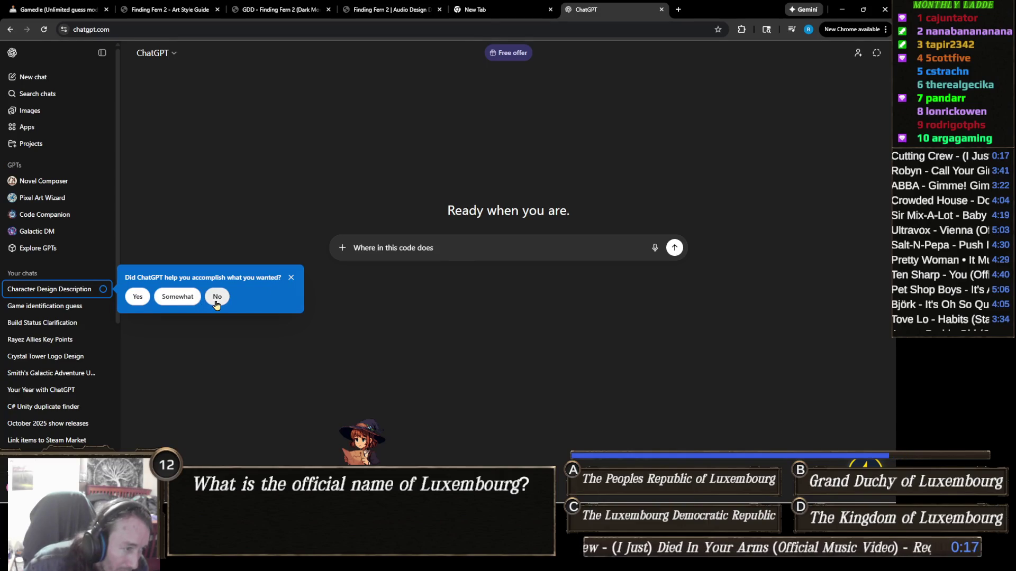
left_click(291, 278)
type("it exi")
type("t t")
key("BackSpace")
key("BackSpace")
type("climbing")
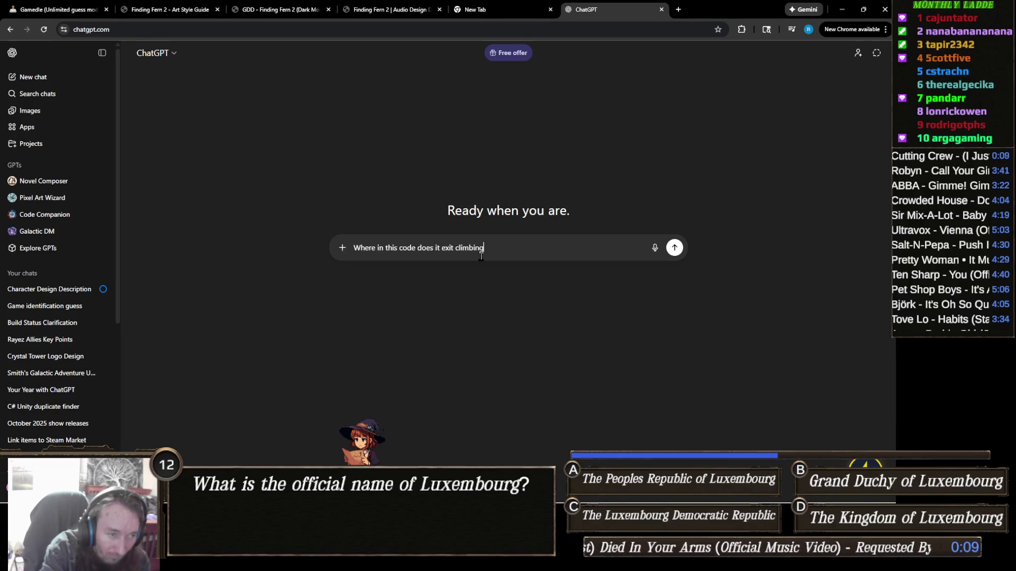
type("?")
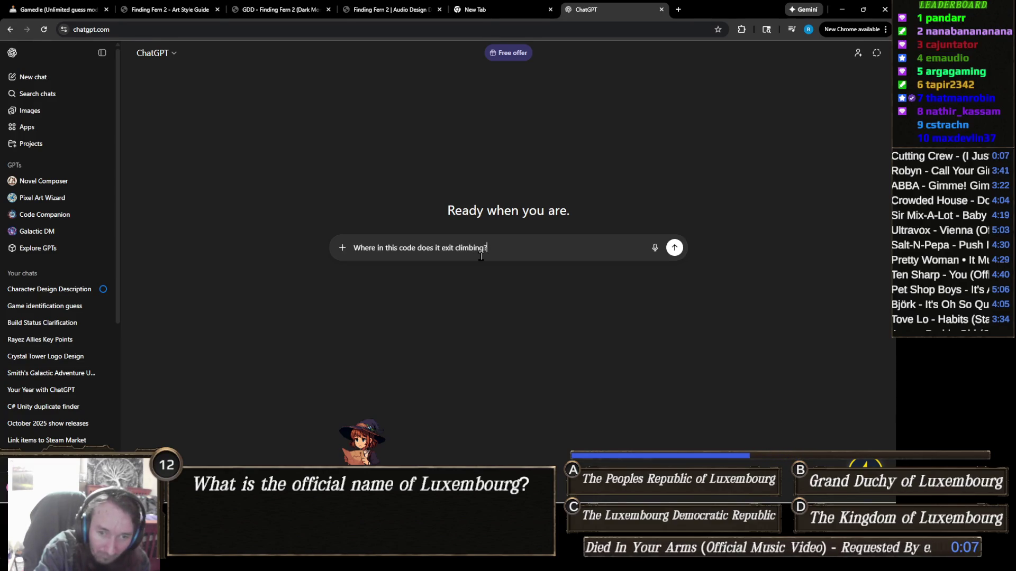
key("shift+Return")
key("shift+Return")
key("ctrl+v")
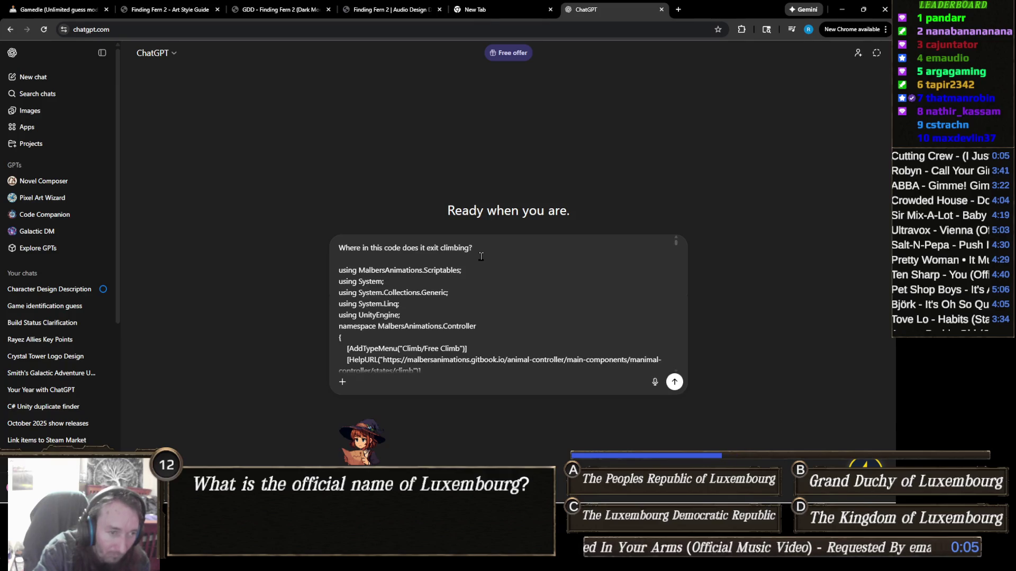
key("Return")
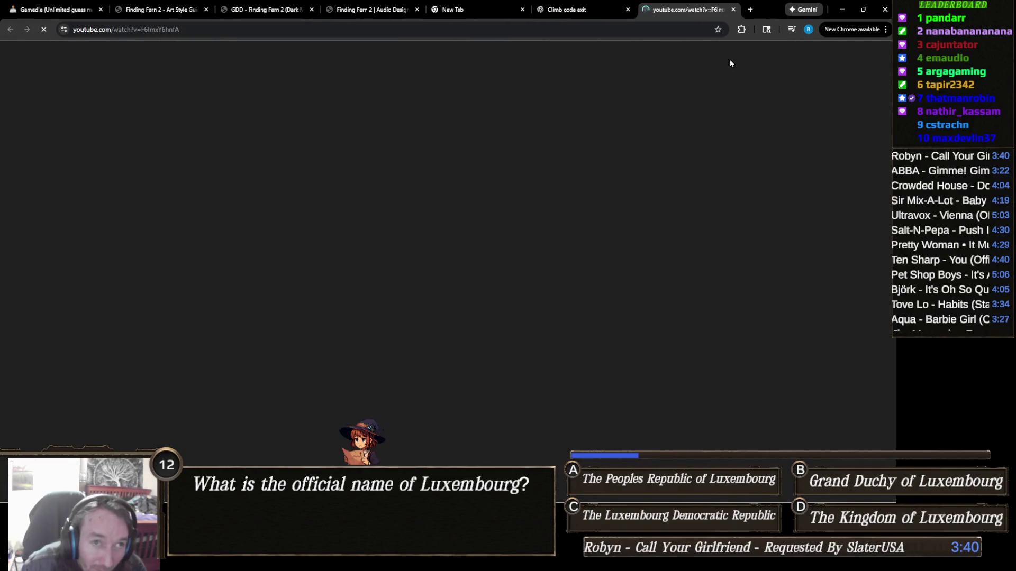
Close the stray YouTube tab, read ChatGPT's climb exit cases, and return to Visual Studio.
middle_click(678, 4)
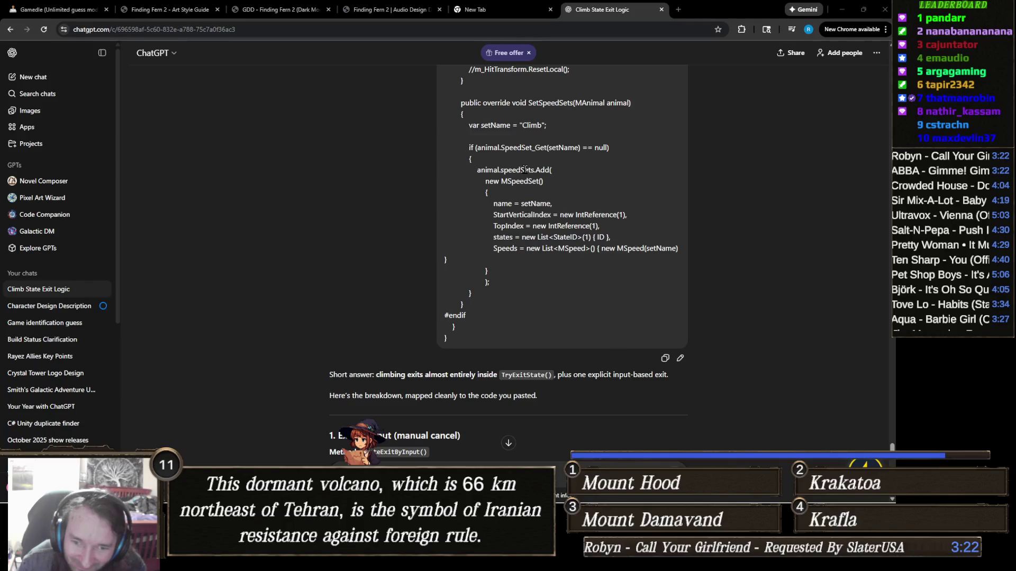
scroll(521, 291, "down", 5)
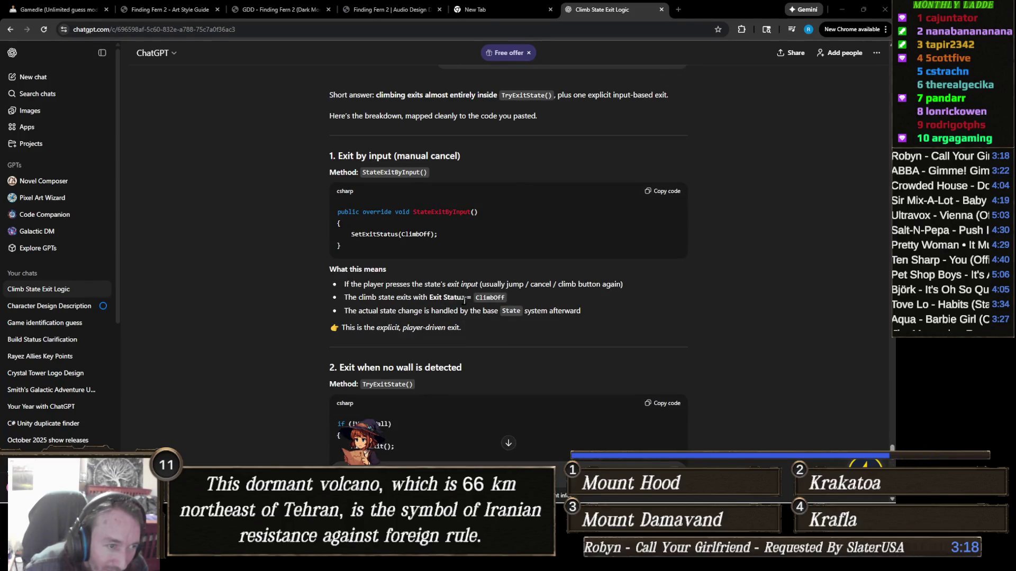
scroll(475, 294, "down", 3)
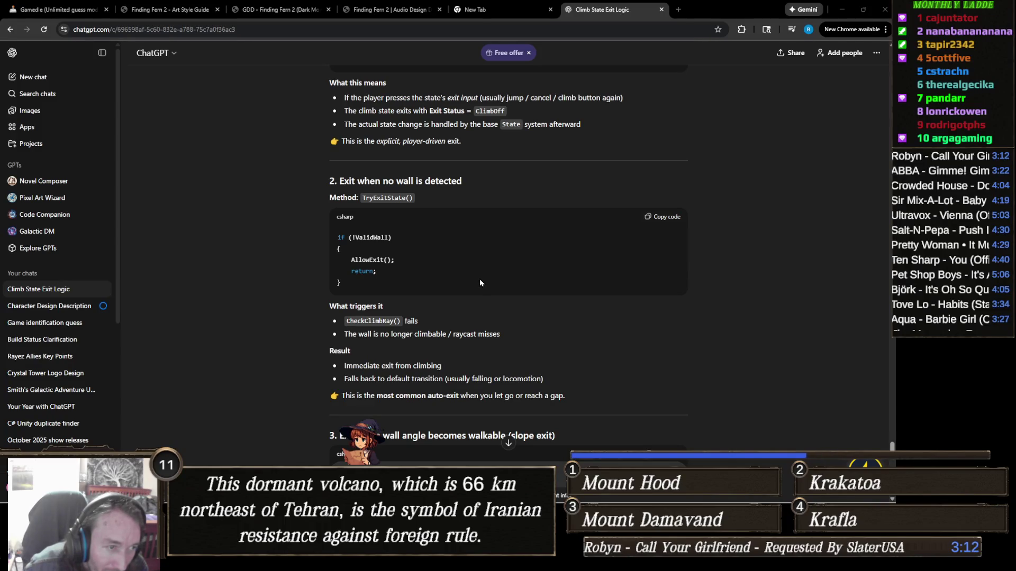
scroll(480, 281, "down", 1)
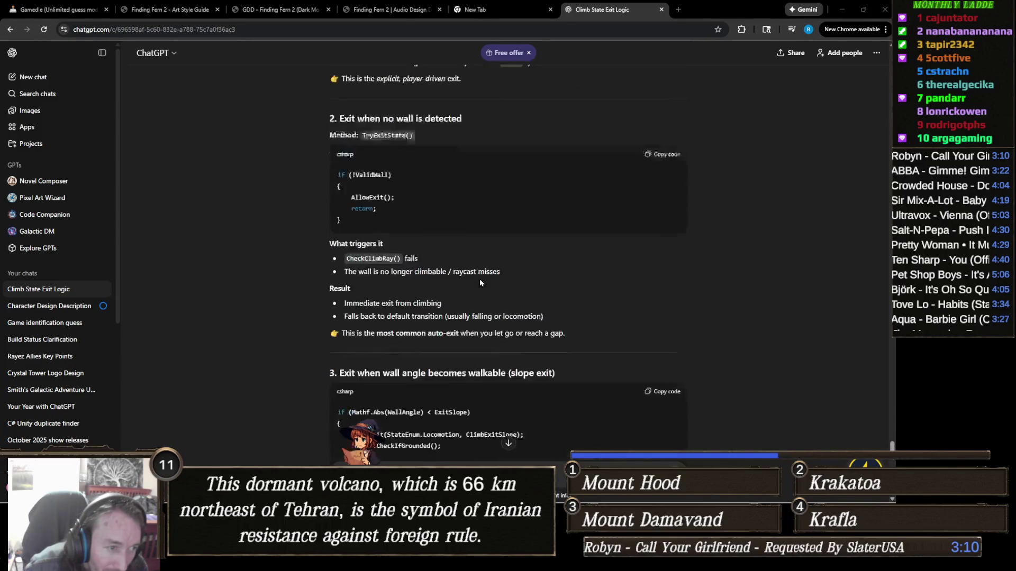
scroll(479, 278, "up", 1)
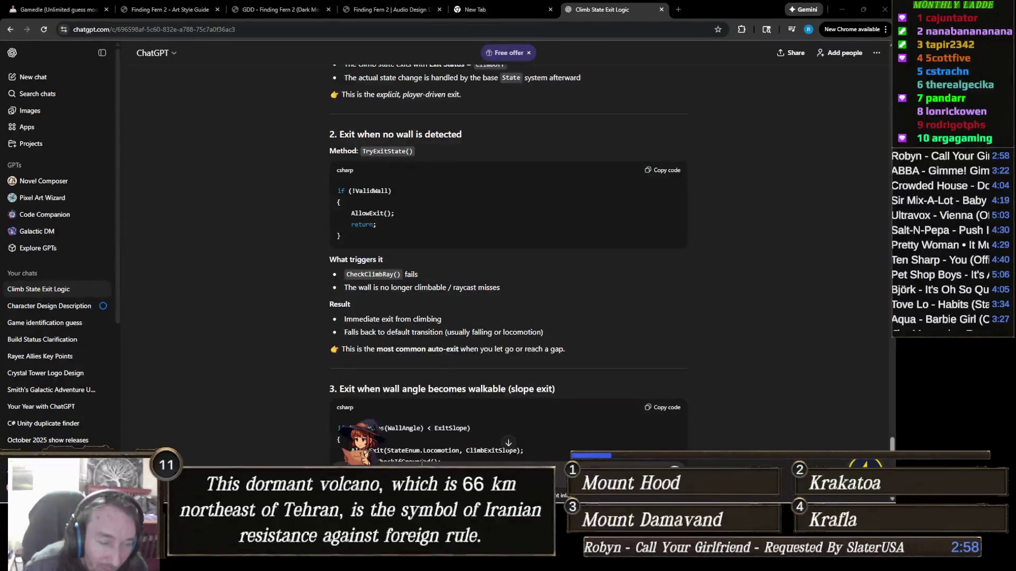
mouse_move(454, 492)
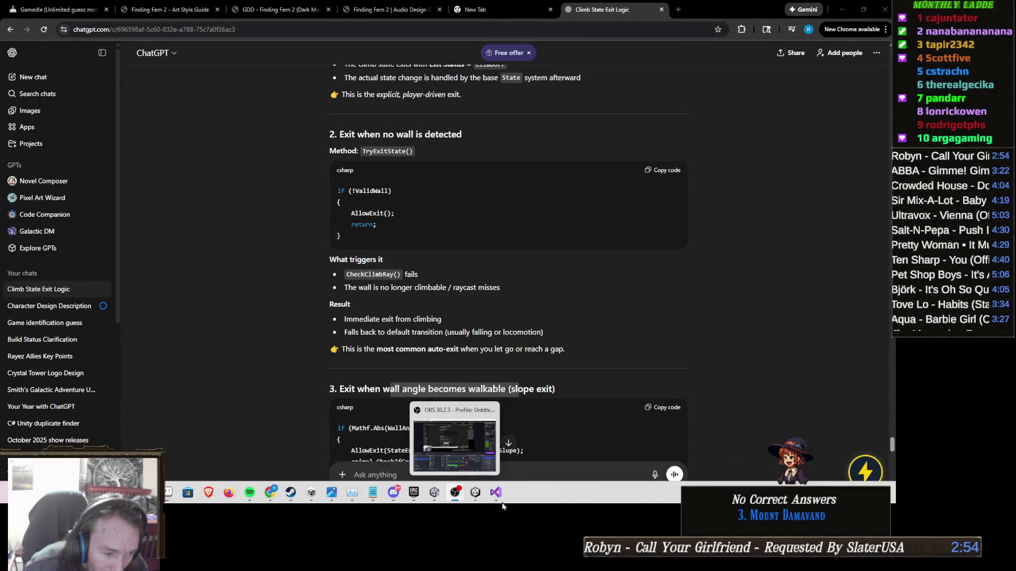
left_click(495, 492)
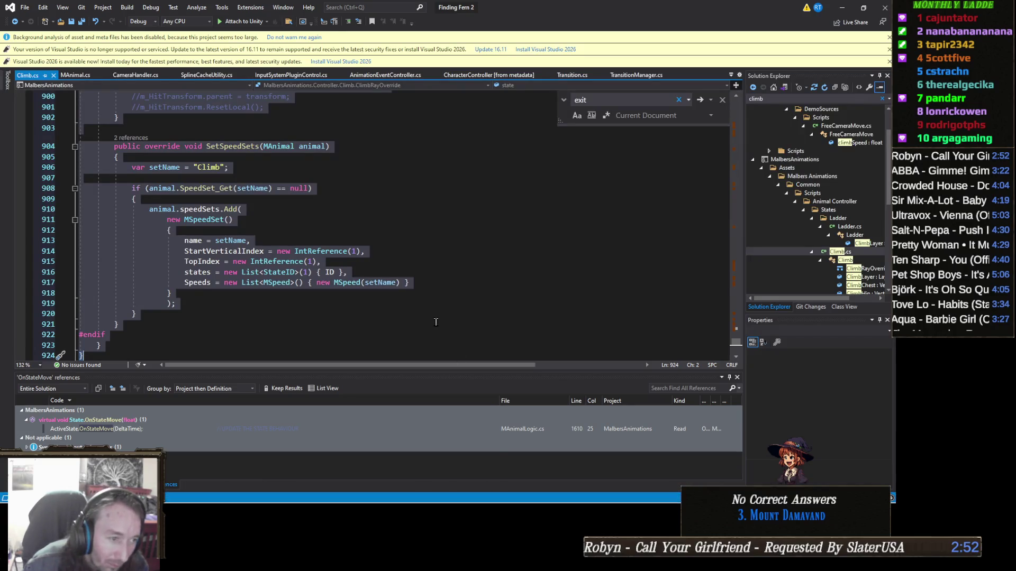
Search Climb.cs for CheckClimbRay and list all five of its references.
key("ctrl+f")
type("checkclib")
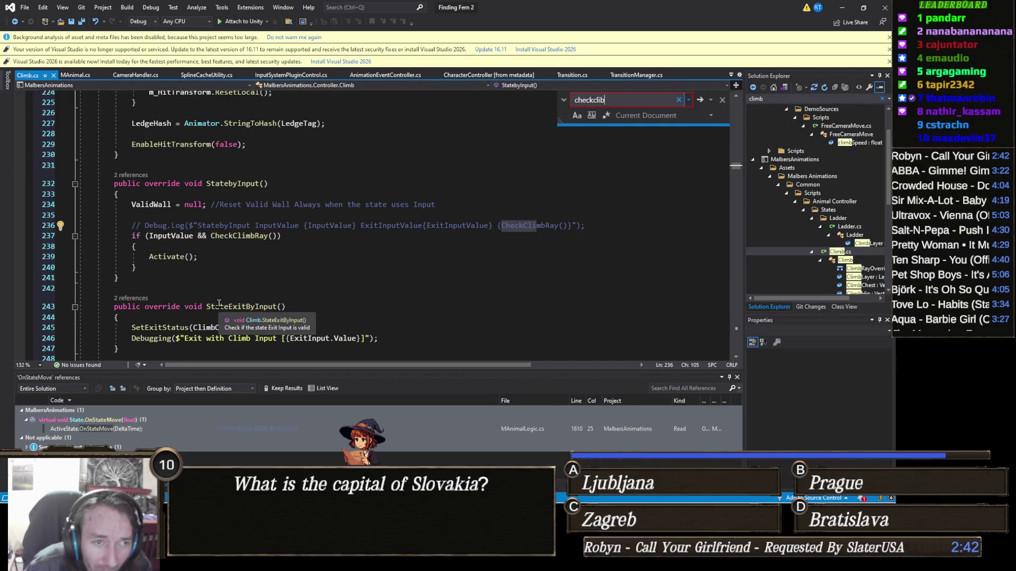
key("BackSpace")
type("mbray")
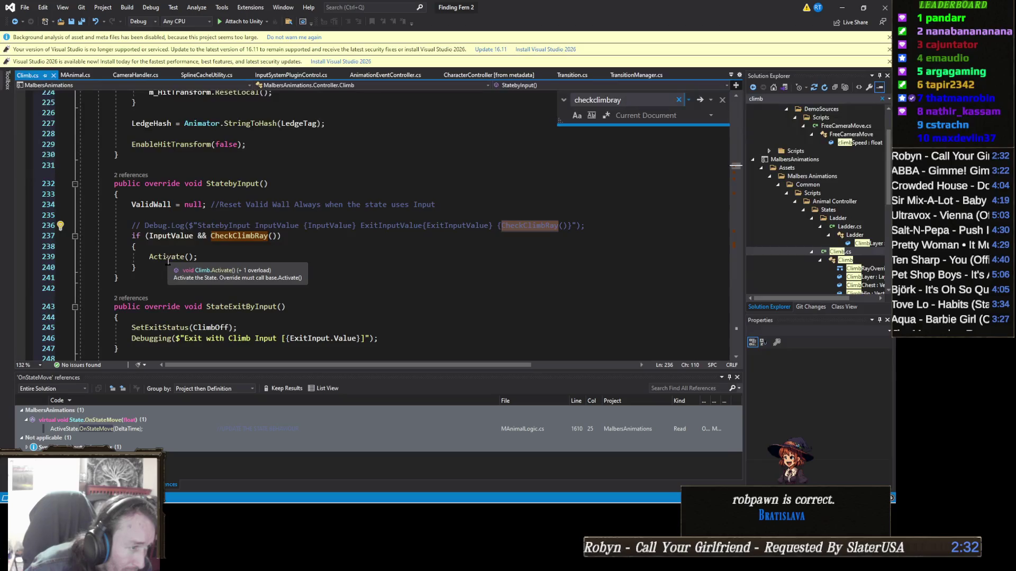
right_click(232, 240)
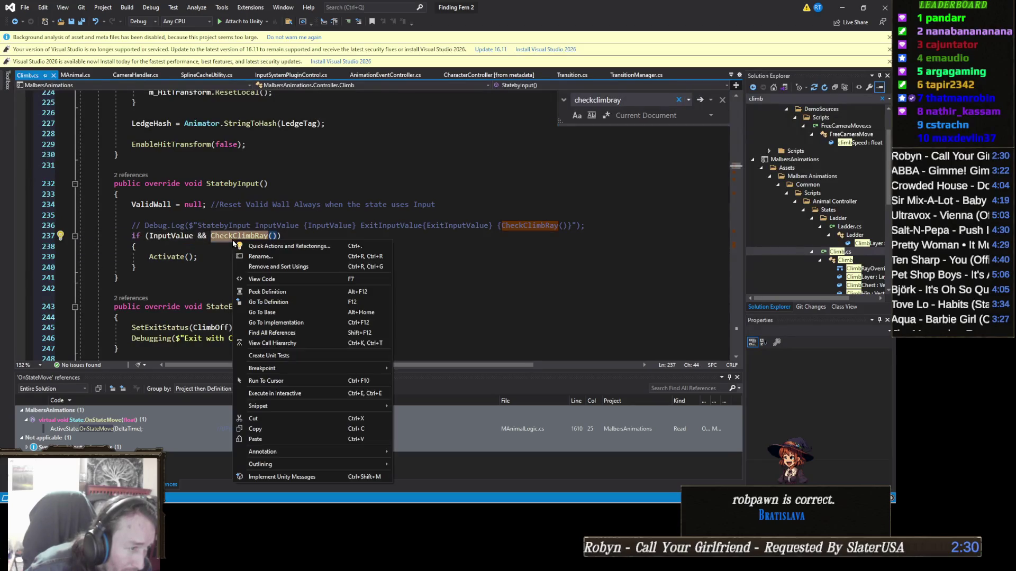
left_click(272, 332)
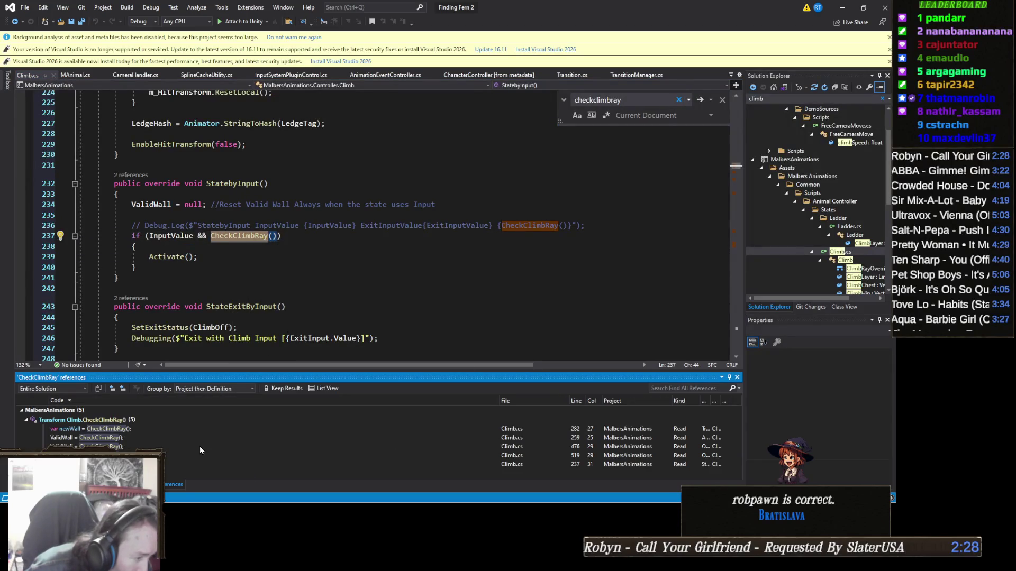
Visit the CheckClimbRay calls on lines 282, 259 and 476, ending at its line-333 definition.
double_click(152, 429)
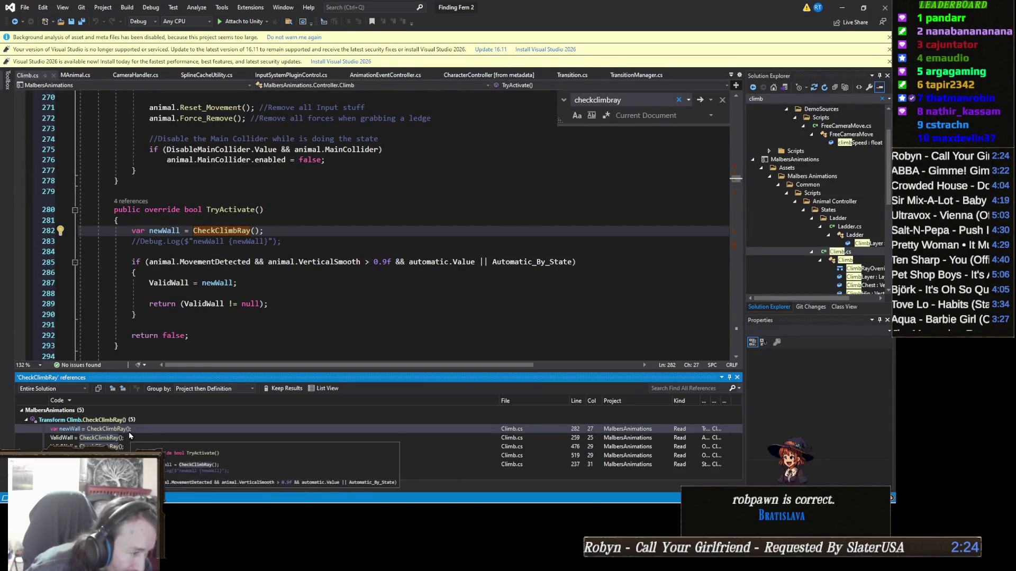
double_click(127, 439)
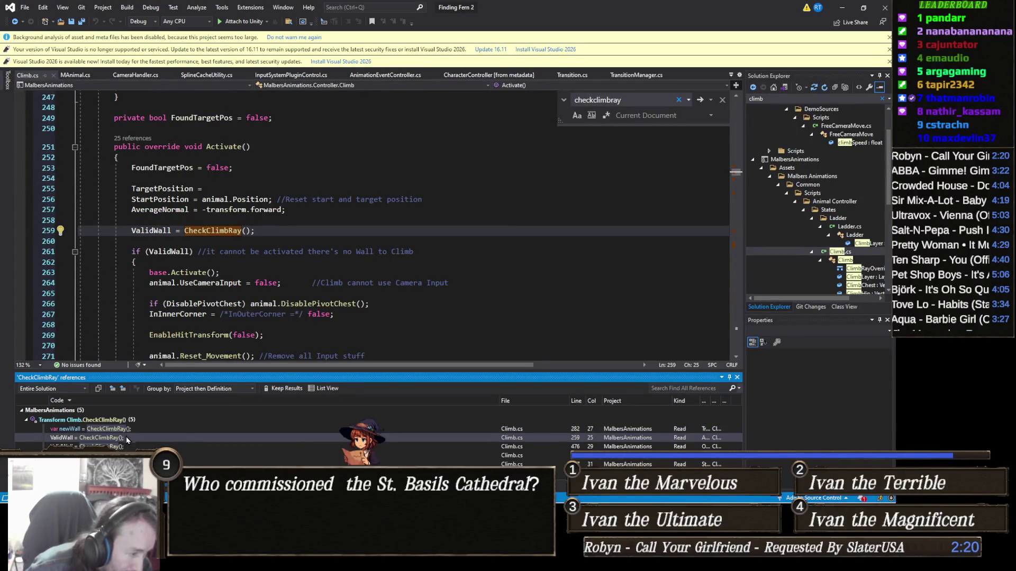
double_click(125, 447)
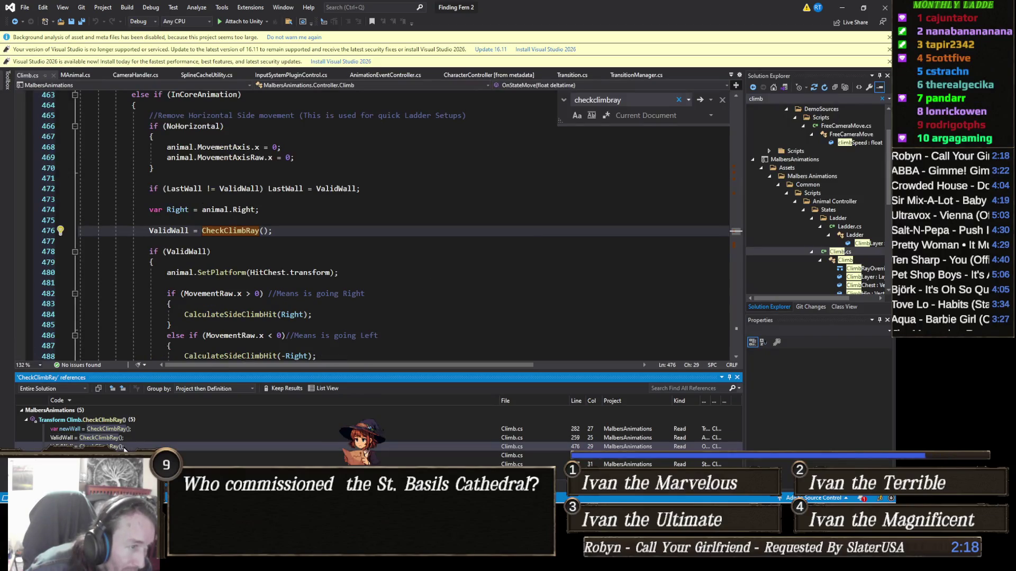
scroll(200, 306, "up", 3)
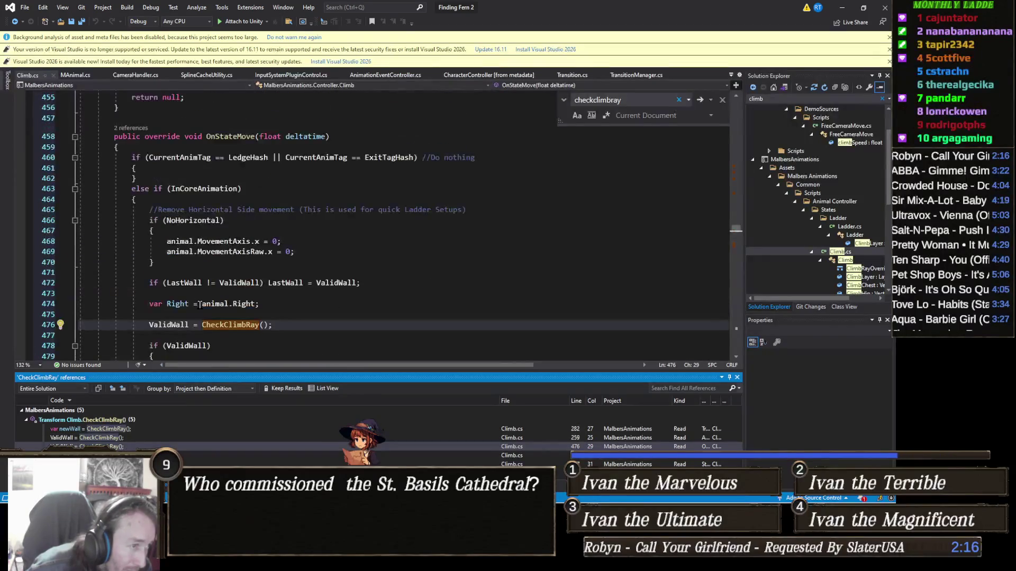
scroll(200, 305, "down", 4)
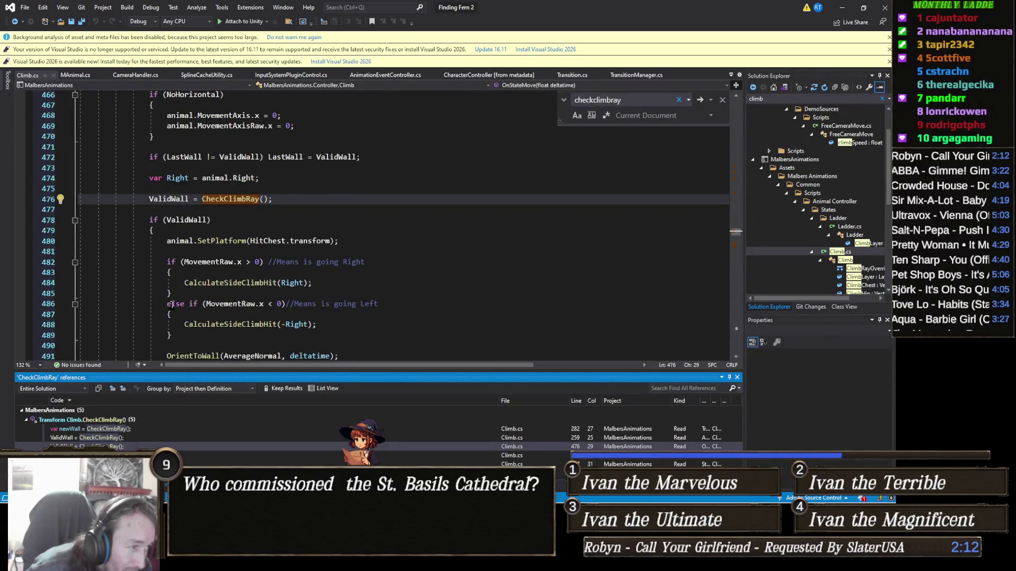
scroll(172, 305, "down", 2)
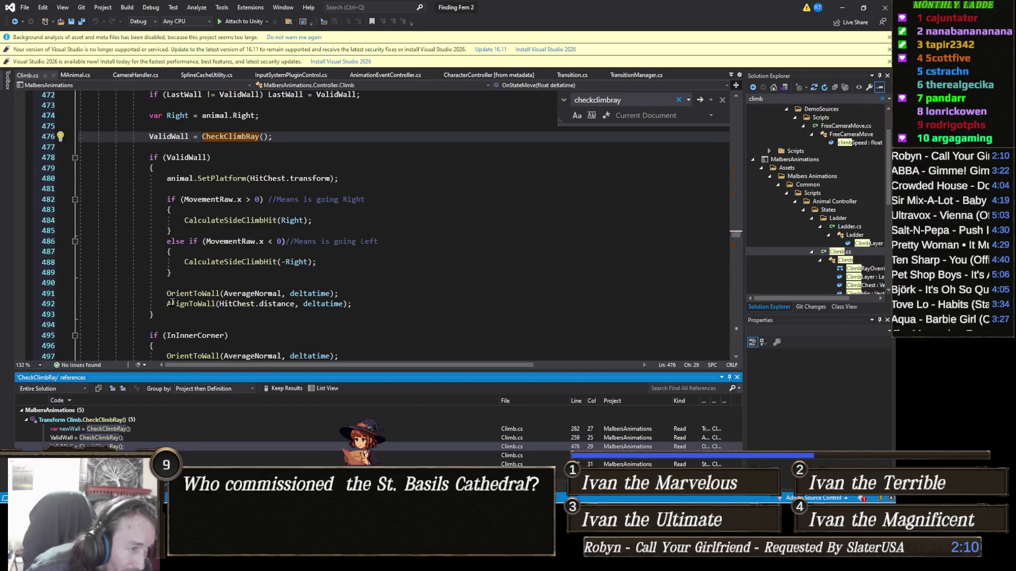
left_click(108, 421)
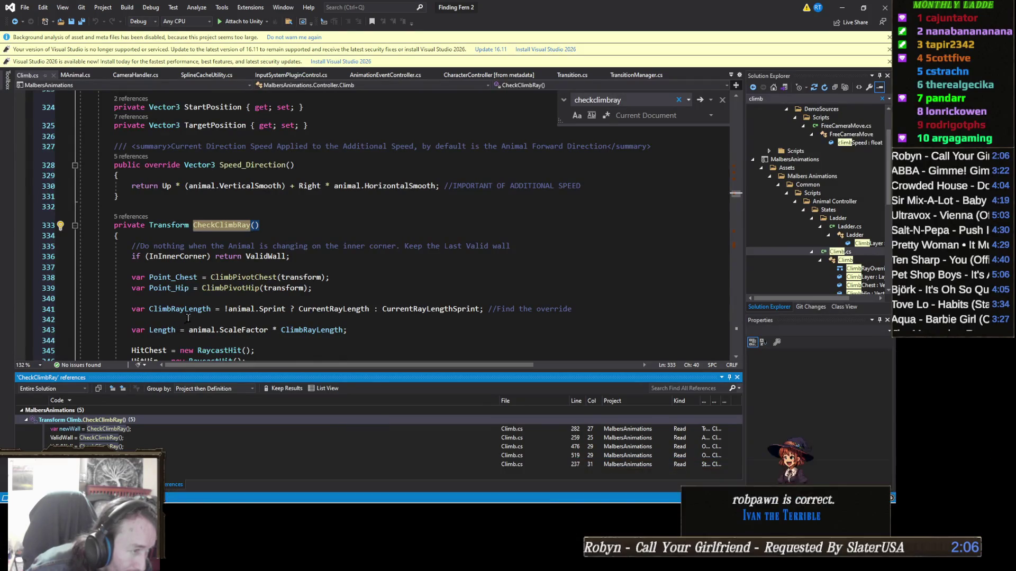
scroll(278, 263, "down", 2)
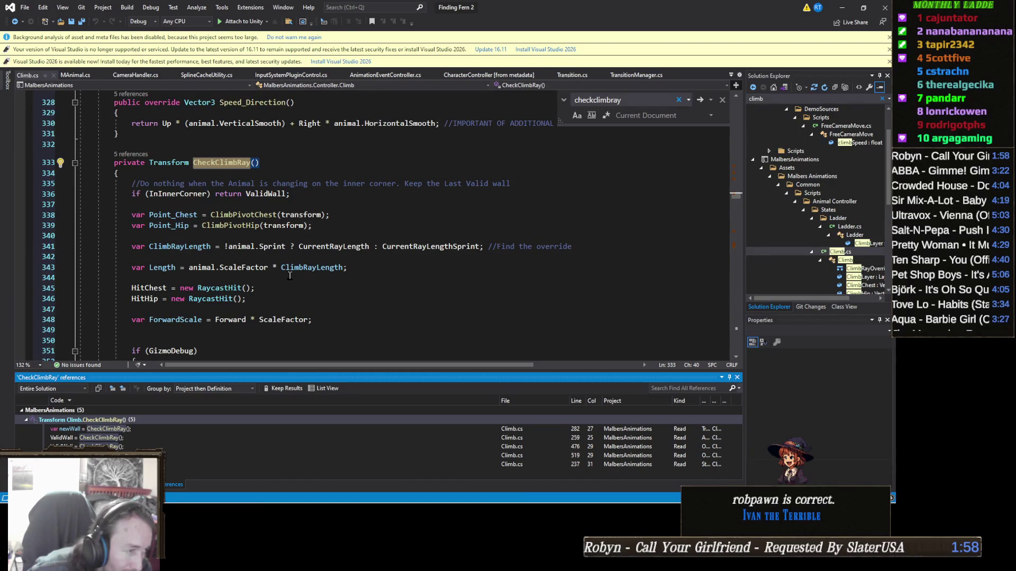
mouse_move(307, 271)
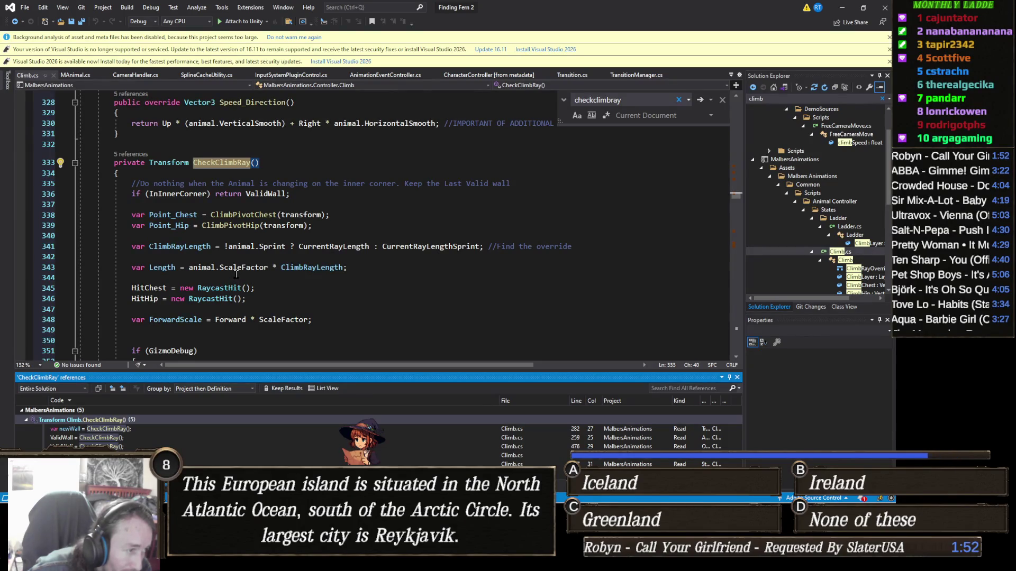
mouse_move(199, 246)
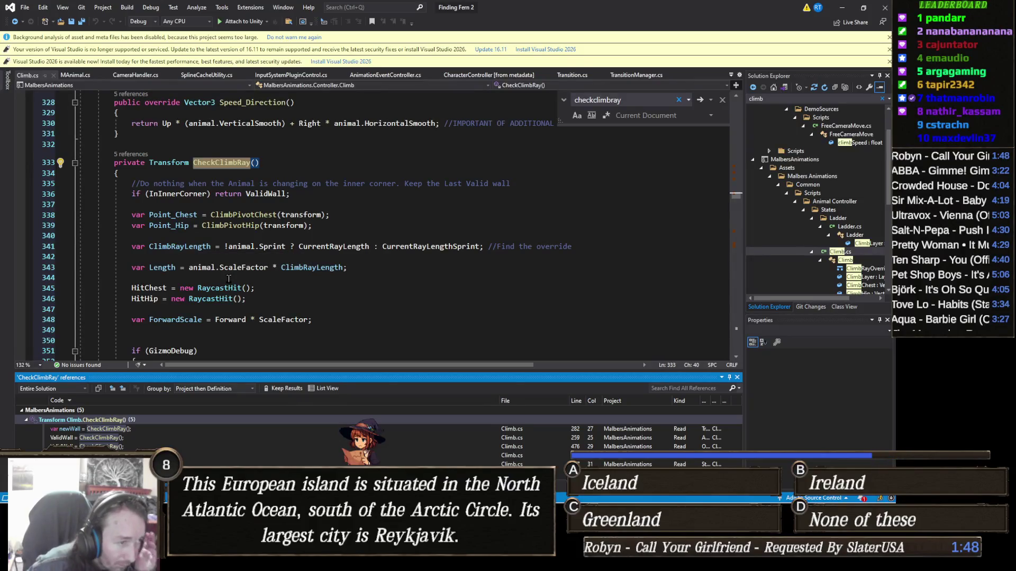
mouse_move(252, 247)
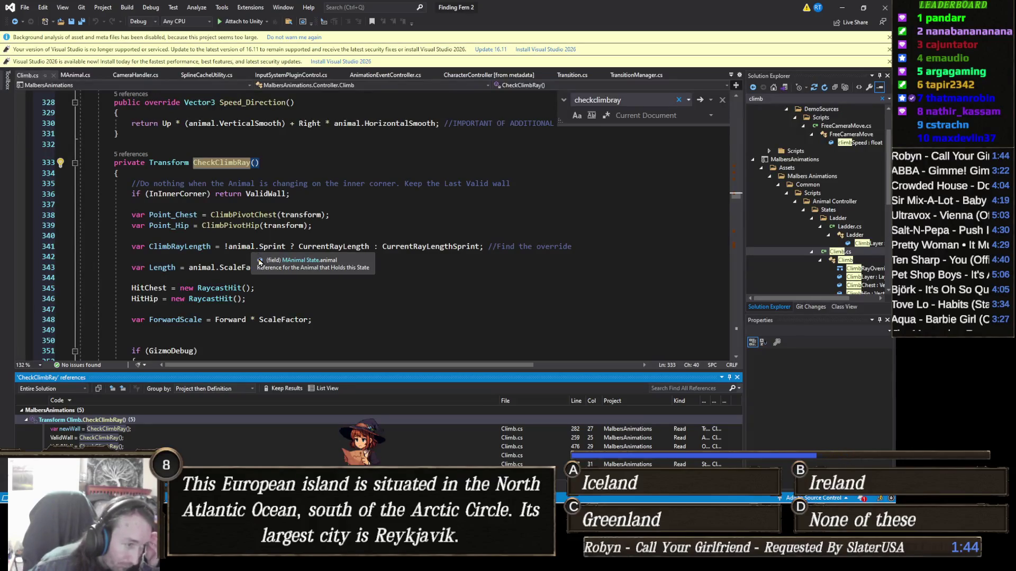
mouse_move(253, 272)
scroll(254, 272, "down", 2)
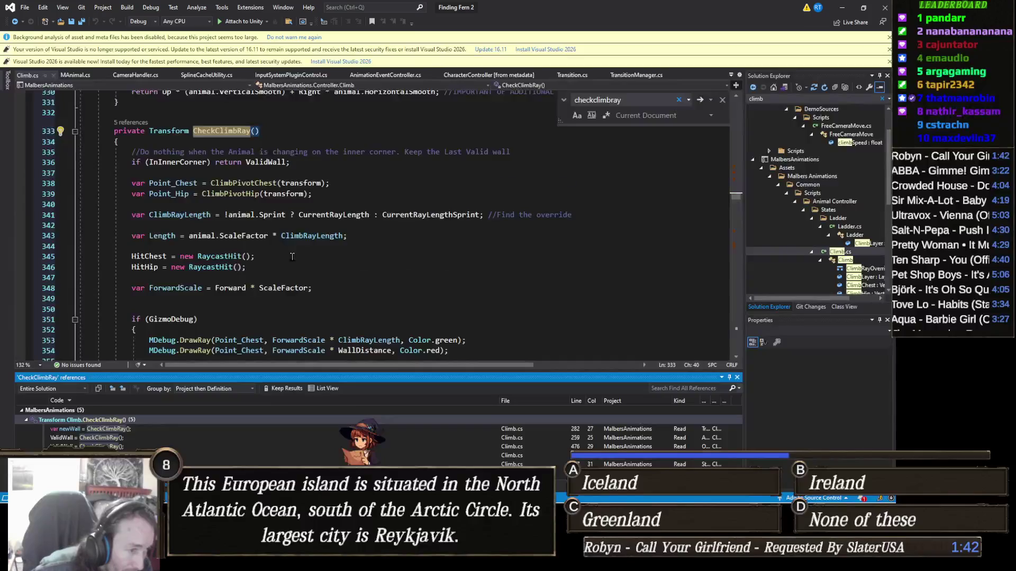
scroll(292, 257, "down", 1)
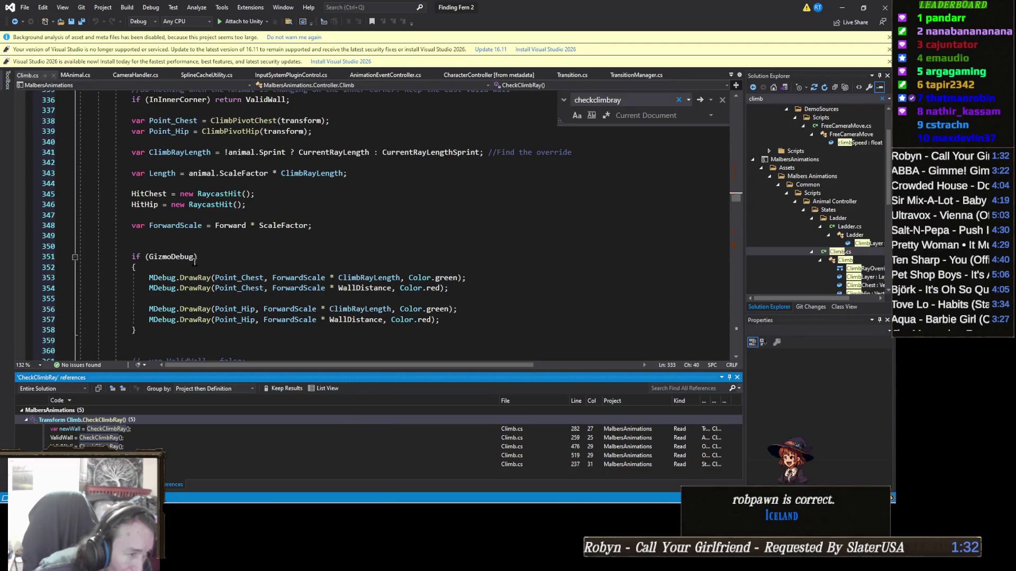
mouse_move(194, 276)
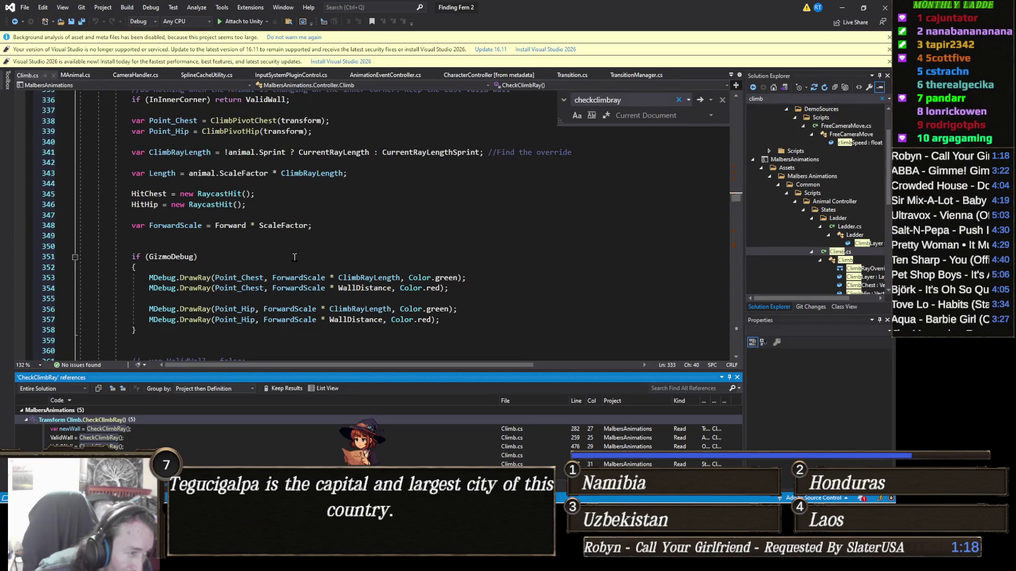
scroll(295, 257, "down", 3)
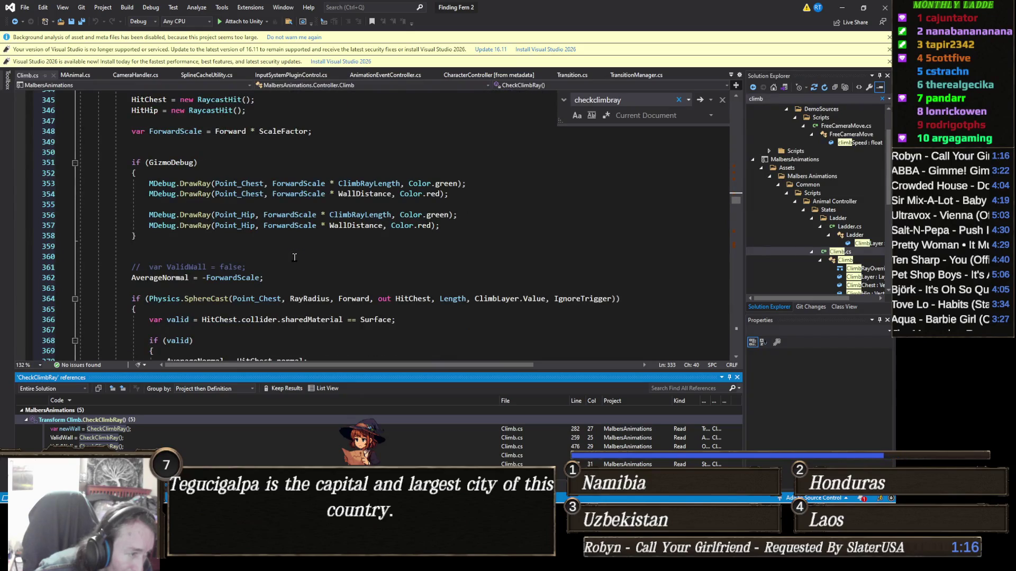
Read through CheckClimbRay's wall-detection code, then bring up the ChatGPT Climb State Exit Logic chat.
scroll(294, 257, "down", 1)
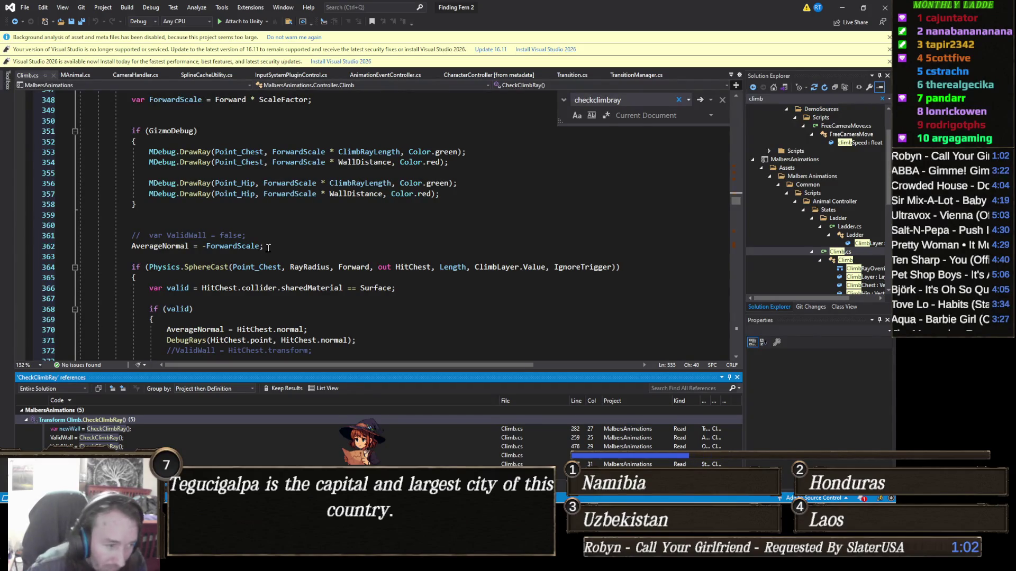
scroll(294, 250, "down", 2)
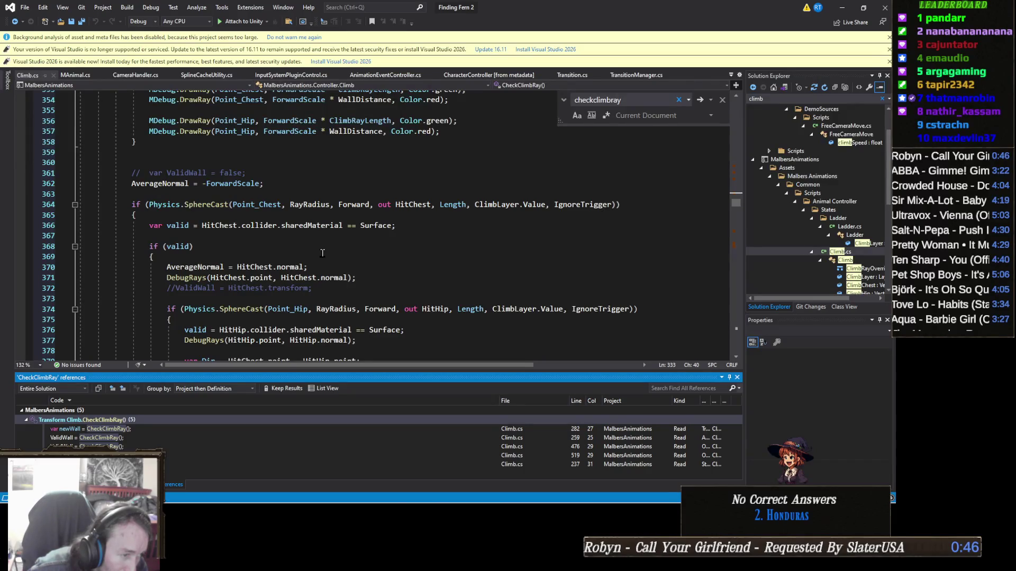
scroll(322, 253, "down", 5)
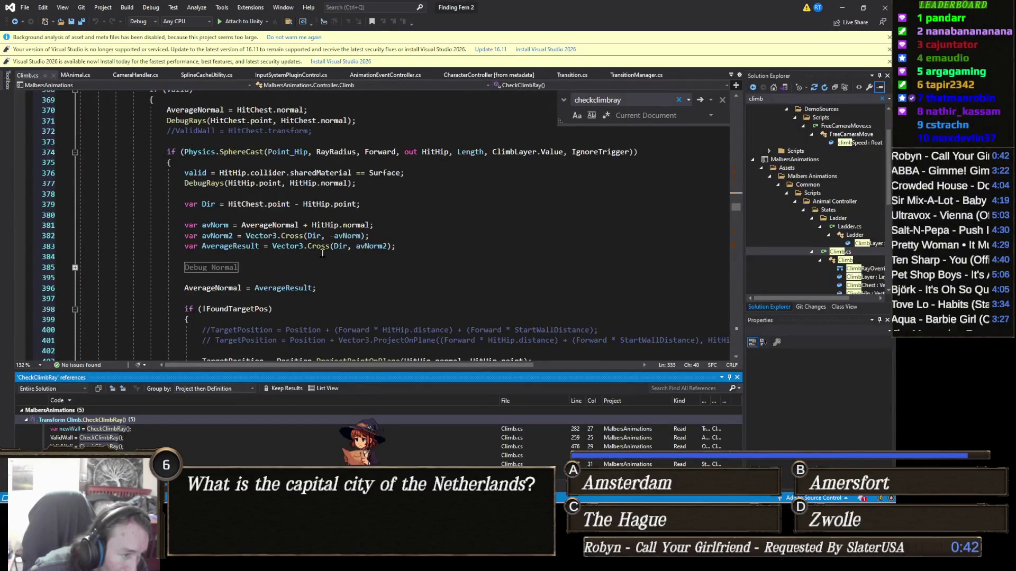
scroll(322, 253, "down", 2)
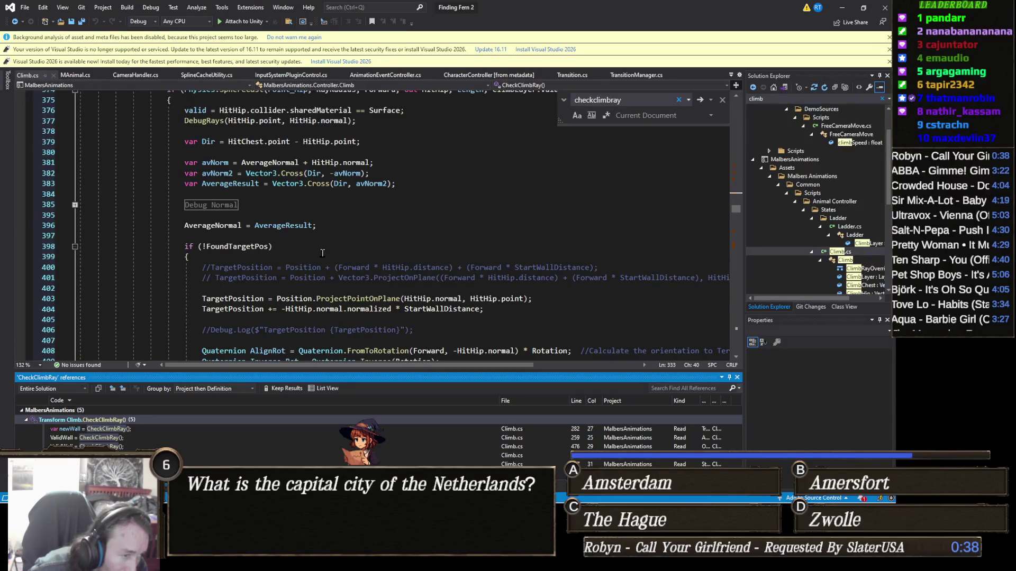
scroll(322, 253, "down", 2)
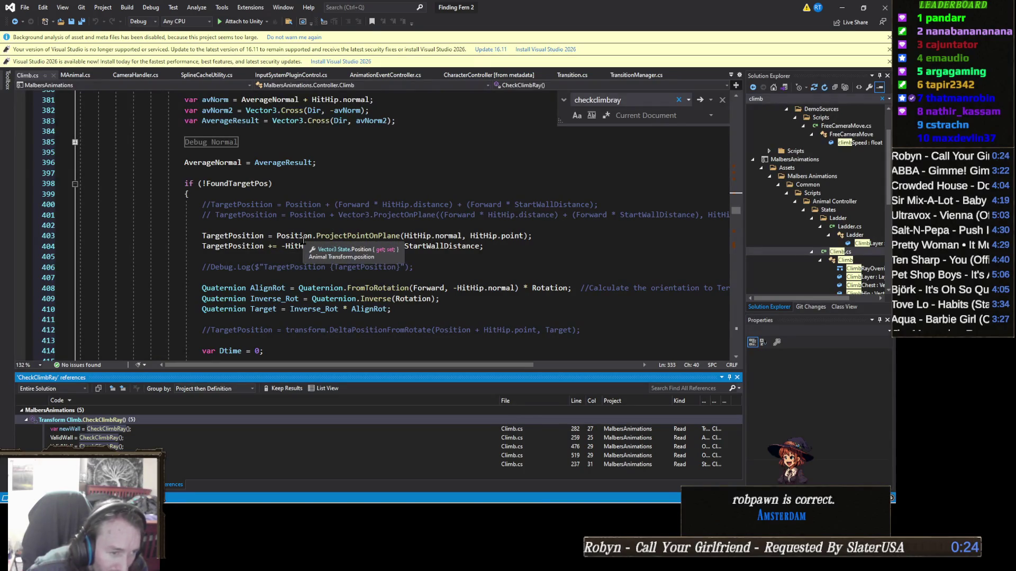
scroll(304, 240, "up", 2)
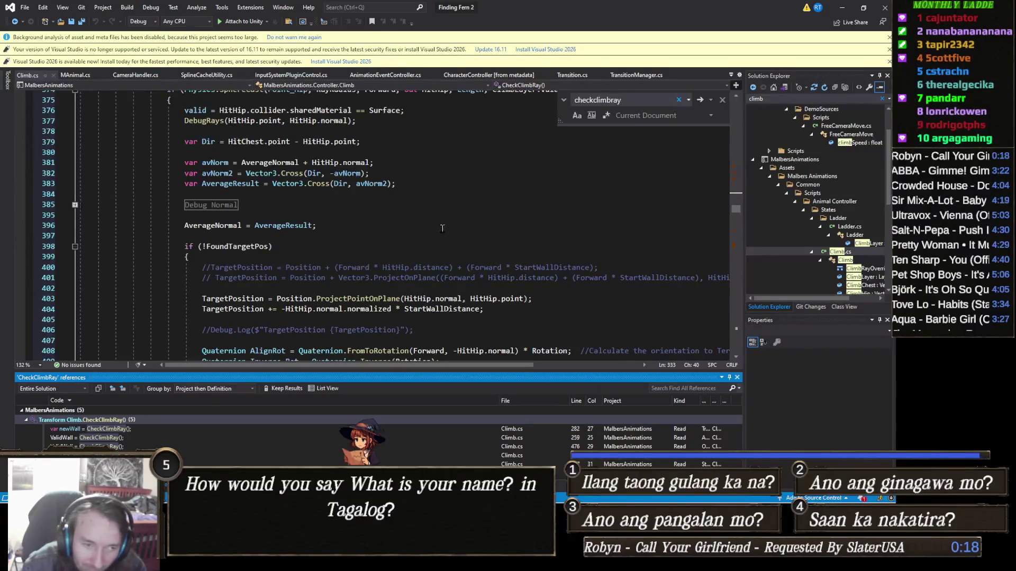
mouse_move(332, 559)
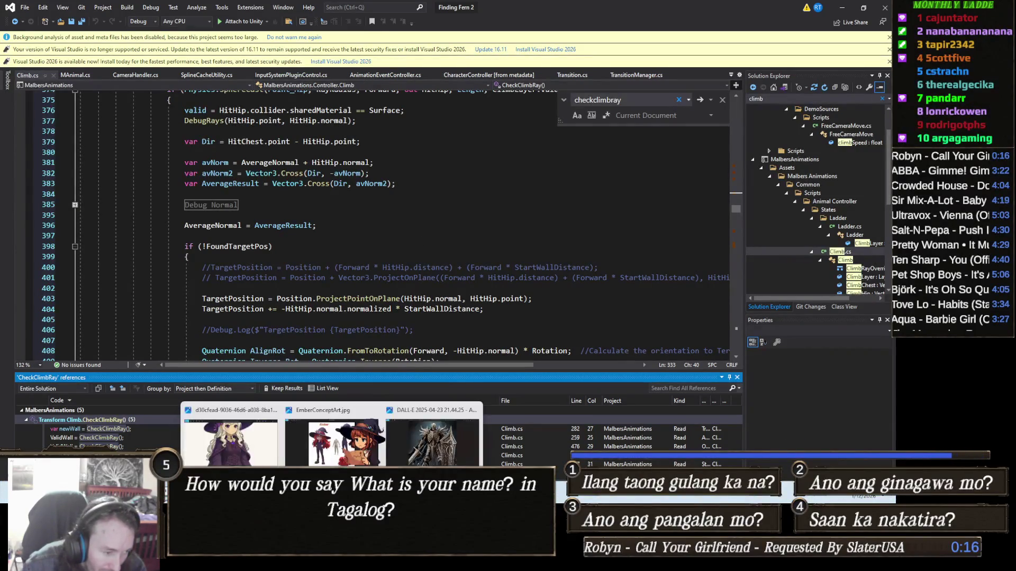
key("alt+Tab")
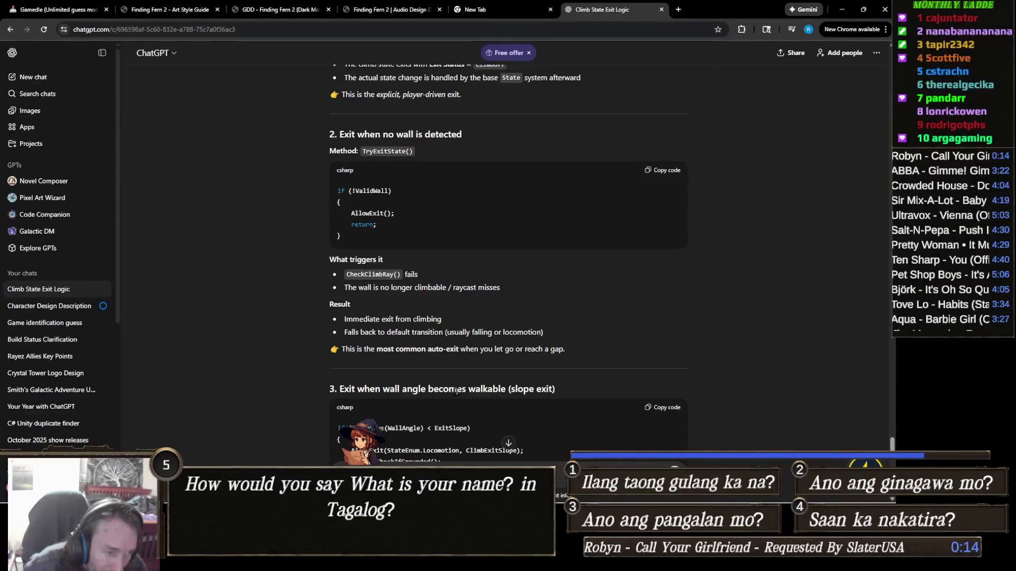
Read ChatGPT's exit sections 3 and 4, including the climbing-down ground-contact case, then minimize Chrome.
scroll(466, 359, "down", 2)
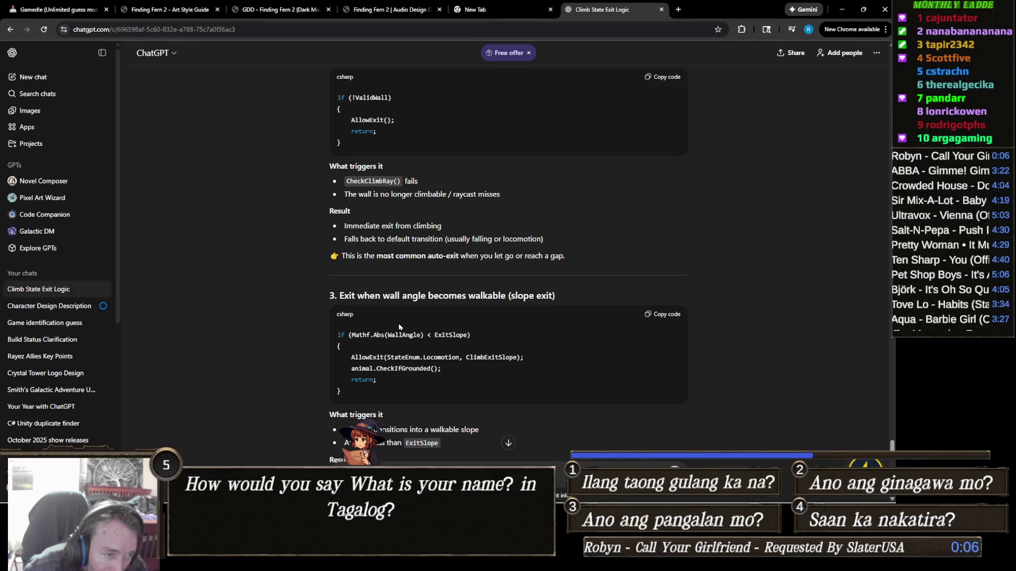
scroll(414, 333, "down", 2)
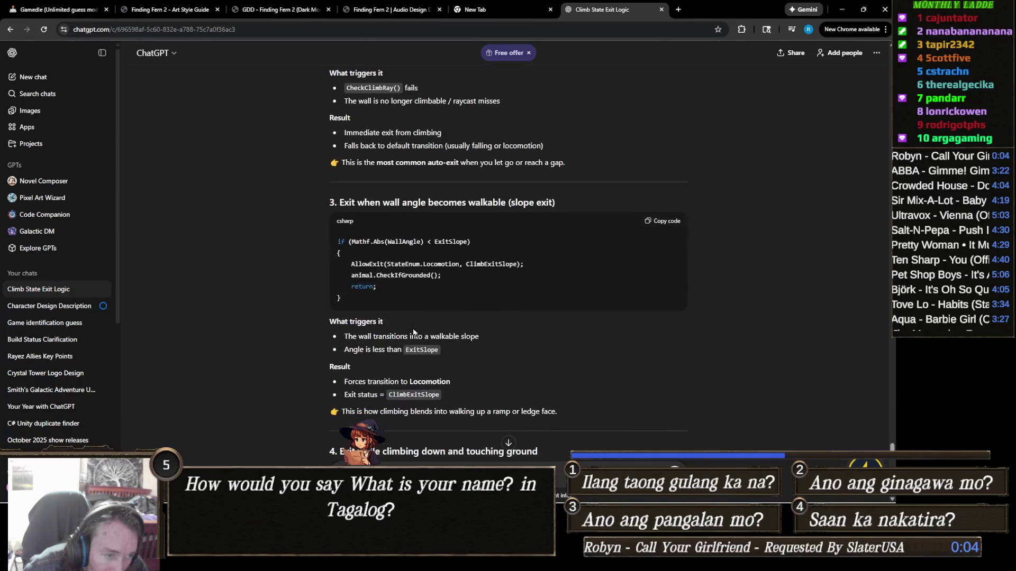
scroll(413, 332, "down", 3)
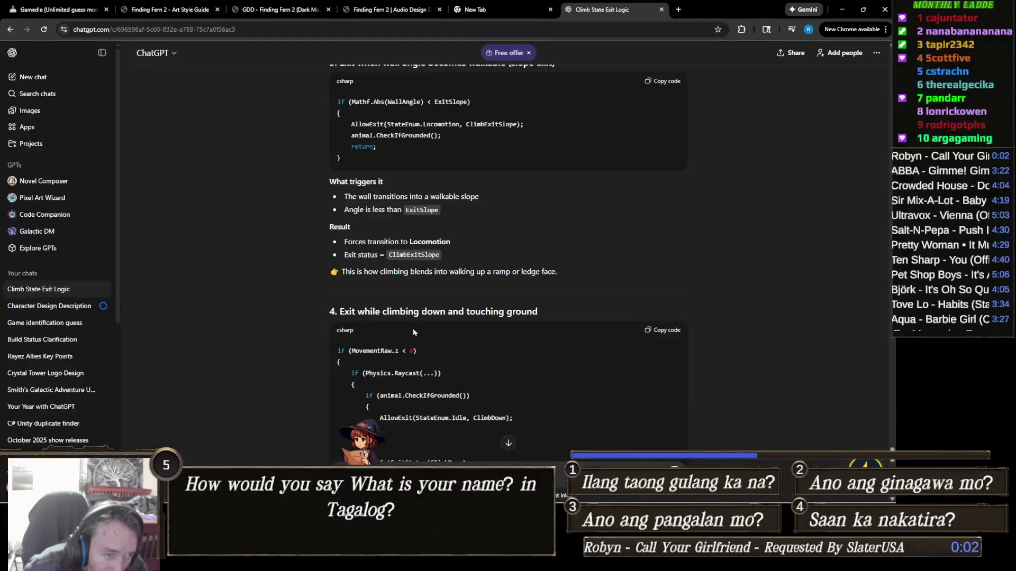
scroll(414, 333, "down", 2)
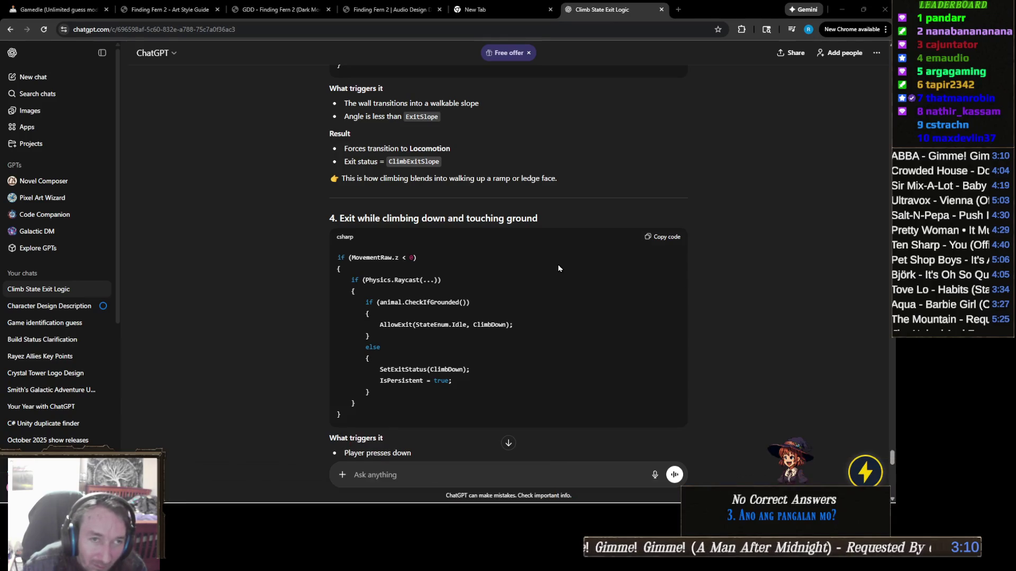
left_click(845, 12)
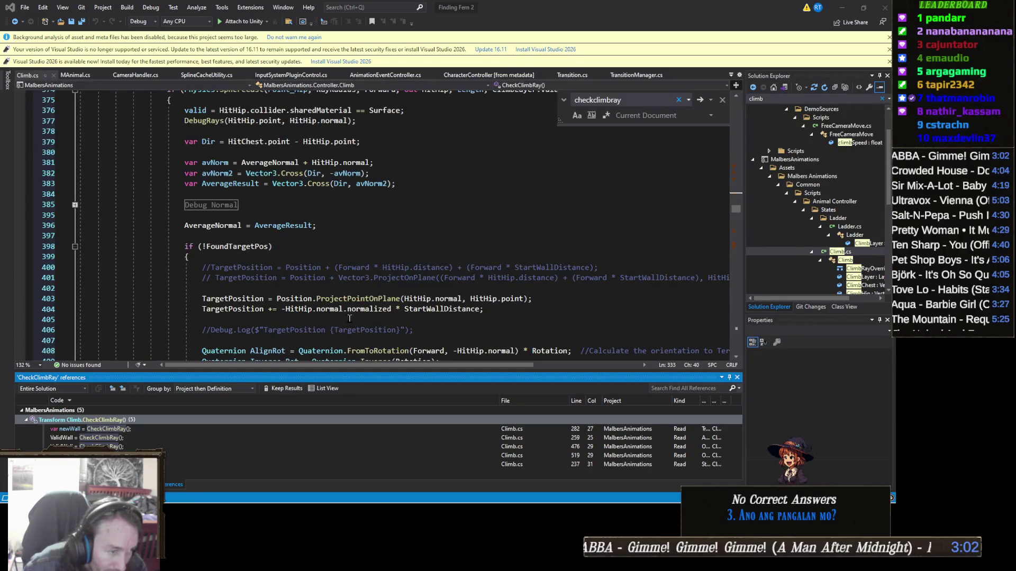
Find all 56 references to State, the base class in 'public class Climb : State'.
scroll(370, 291, "up", 15)
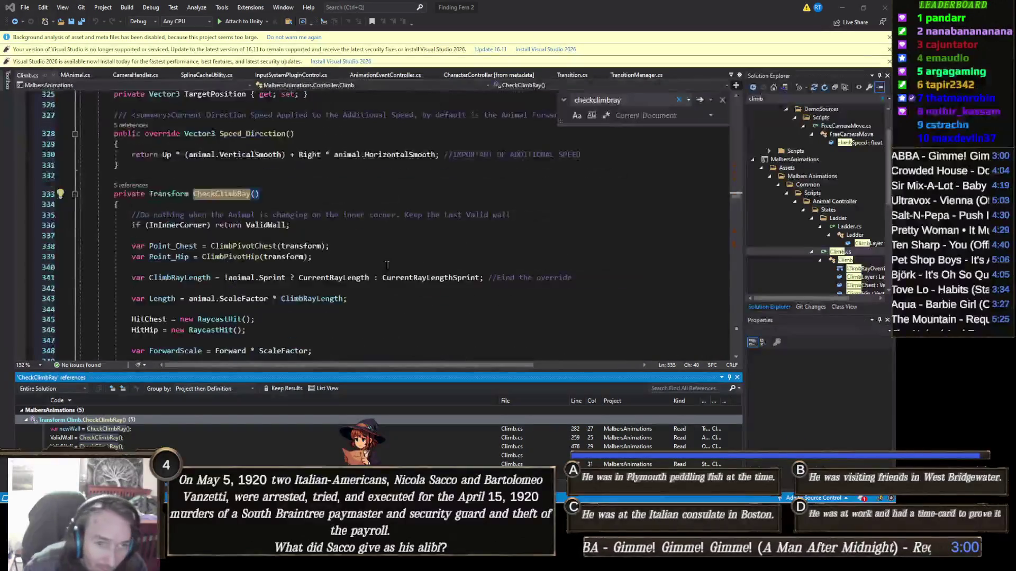
scroll(386, 265, "up", 5)
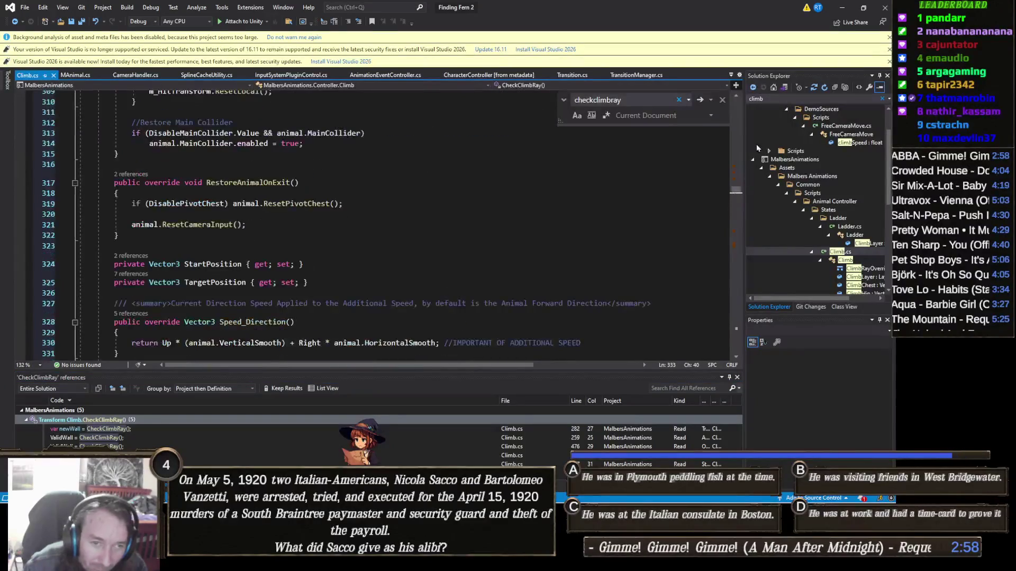
left_click_drag(736, 191, 756, 100)
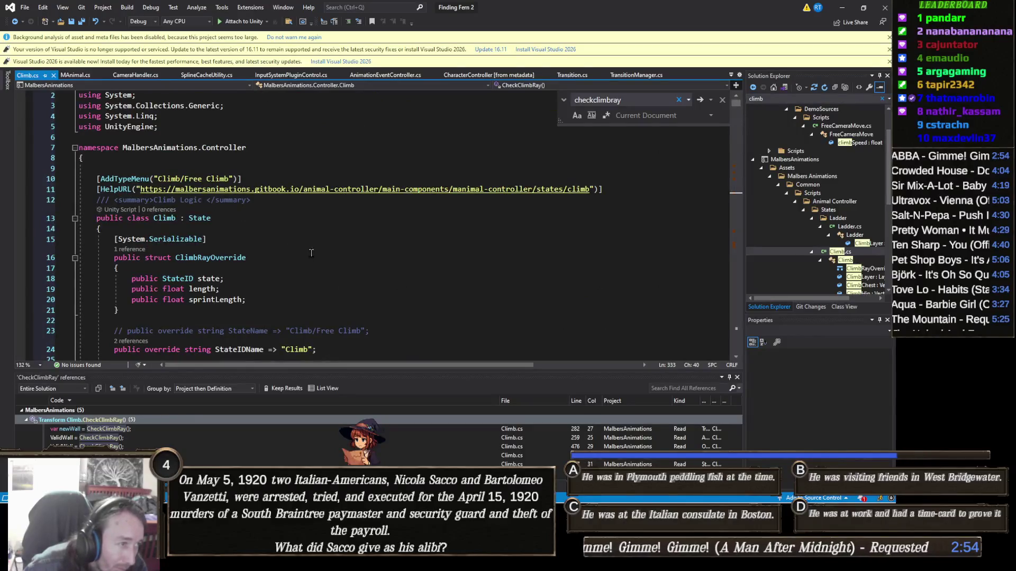
right_click(202, 221)
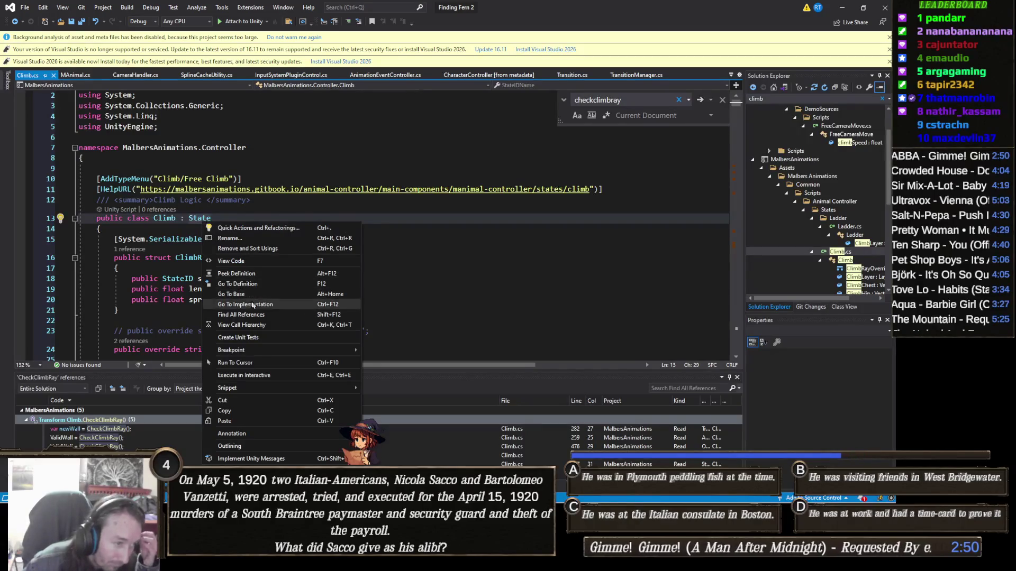
left_click(271, 314)
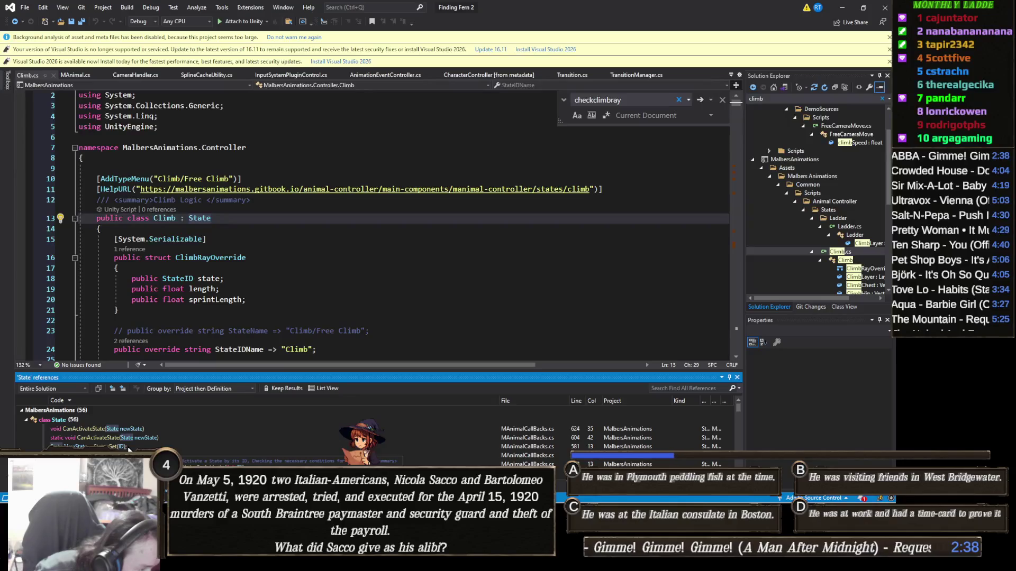
Add Debug.Log(NewState.name); after the NewState assignment in State_TryActivate in MAnimalCallBacks.cs.
left_click(128, 448)
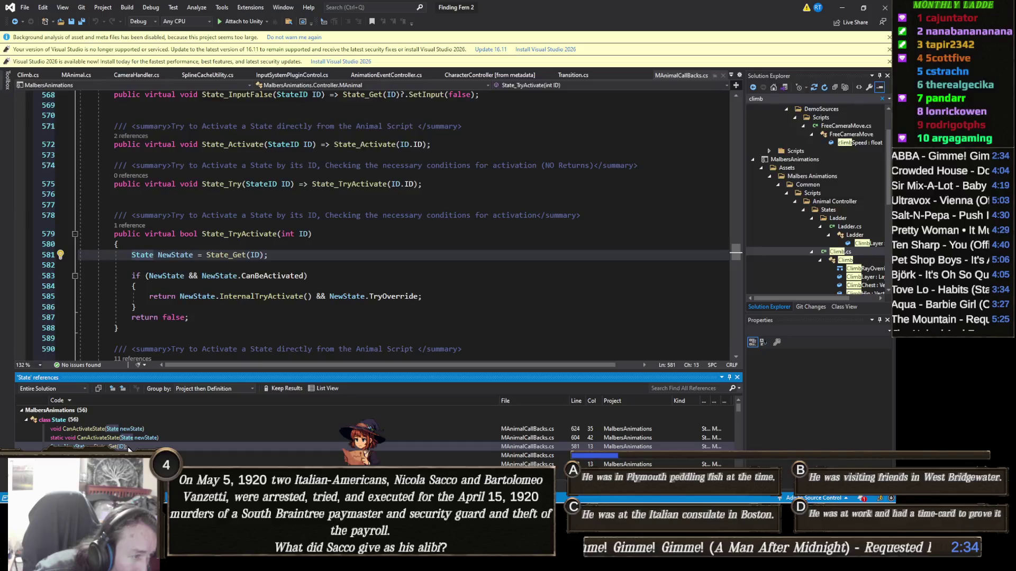
left_click(274, 246)
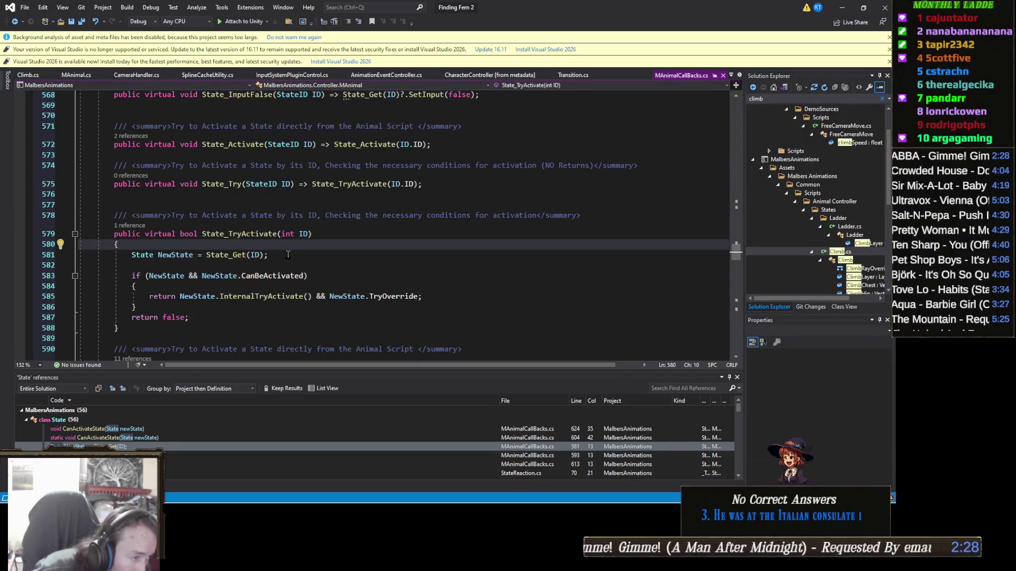
left_click(277, 258)
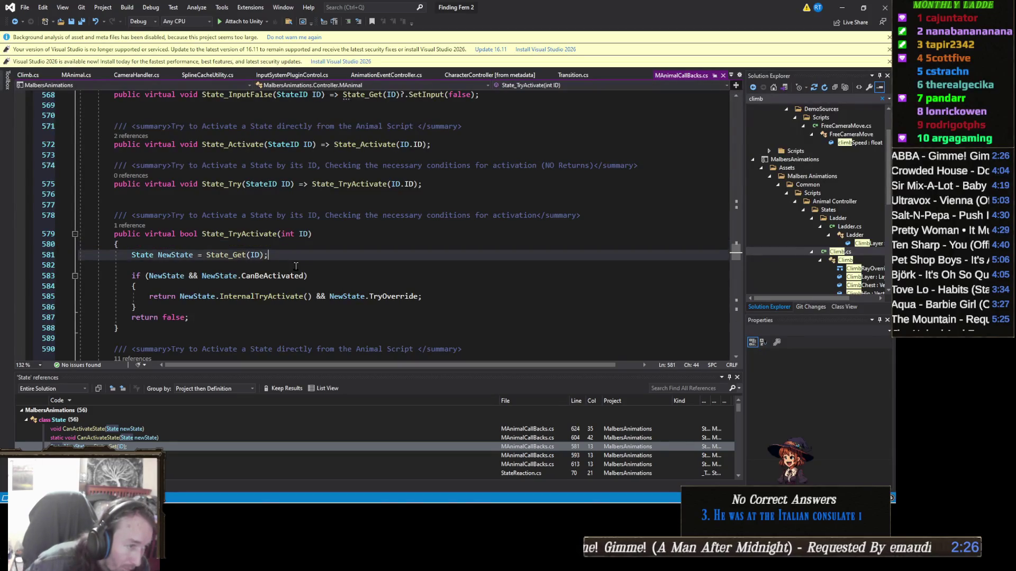
left_click(295, 265)
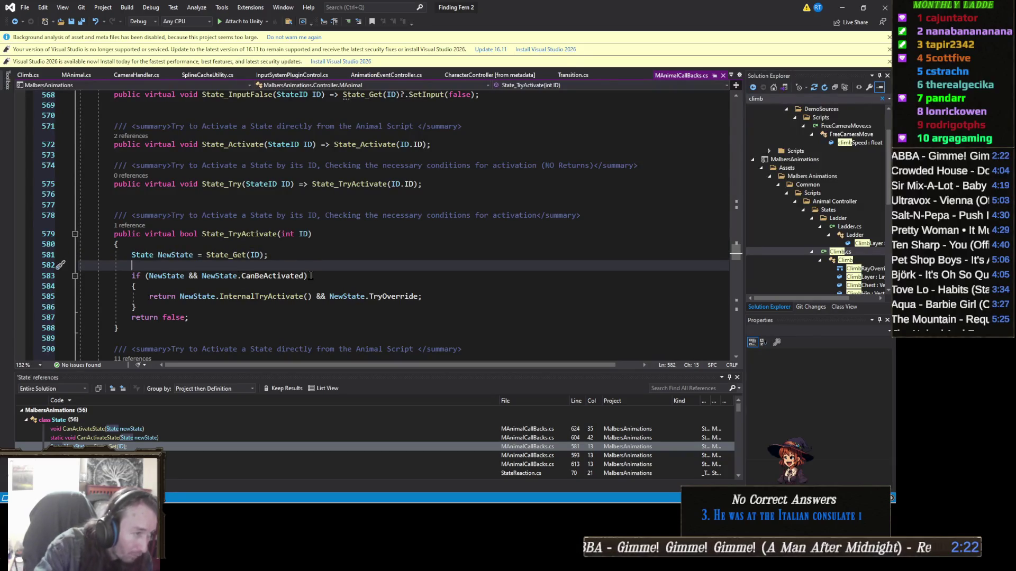
key("Return")
type("Debug.Log(NewState.name);")
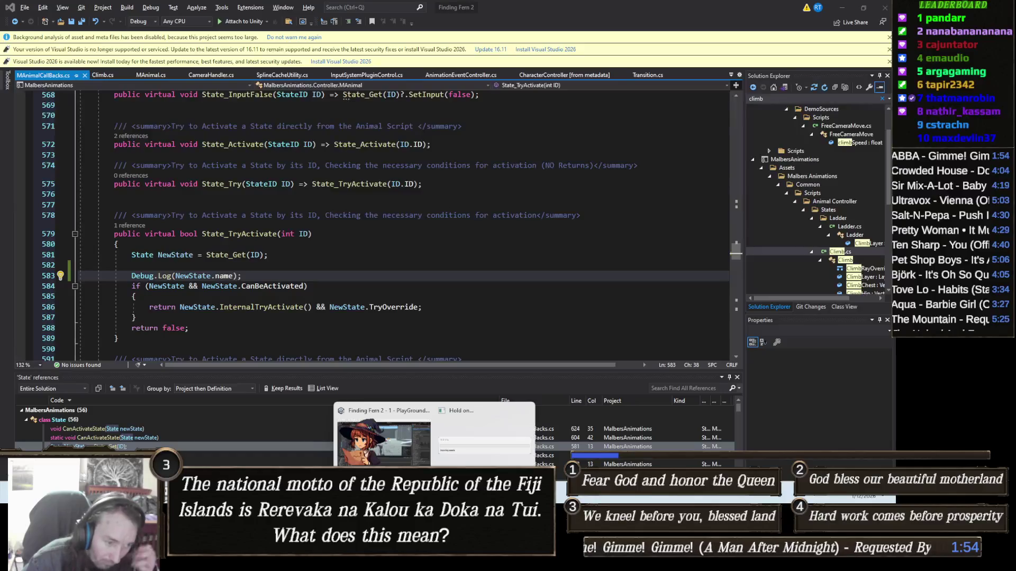
left_click(385, 440)
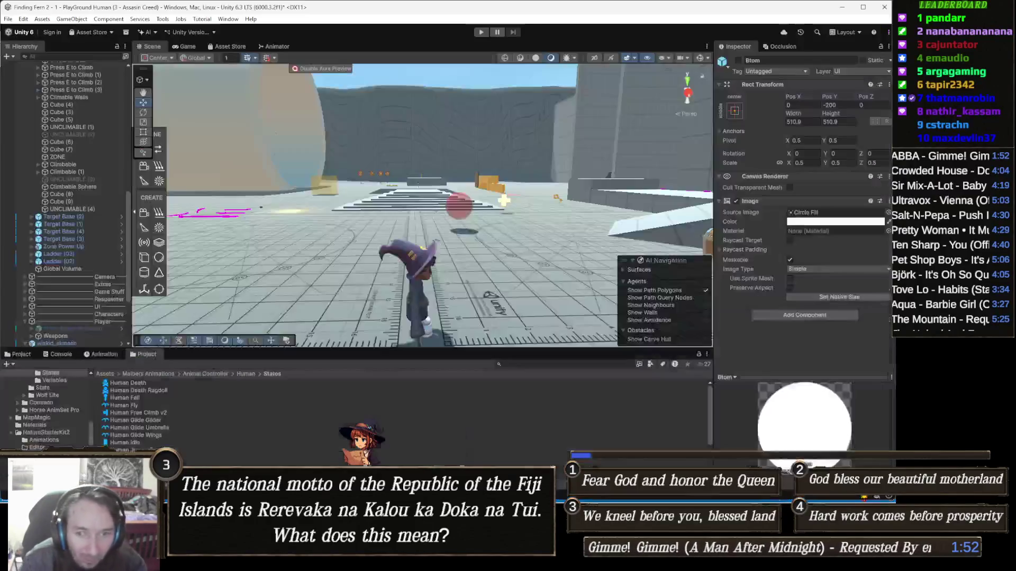
Enter play mode and run the character up to the climbable yellow wall.
left_click(483, 32)
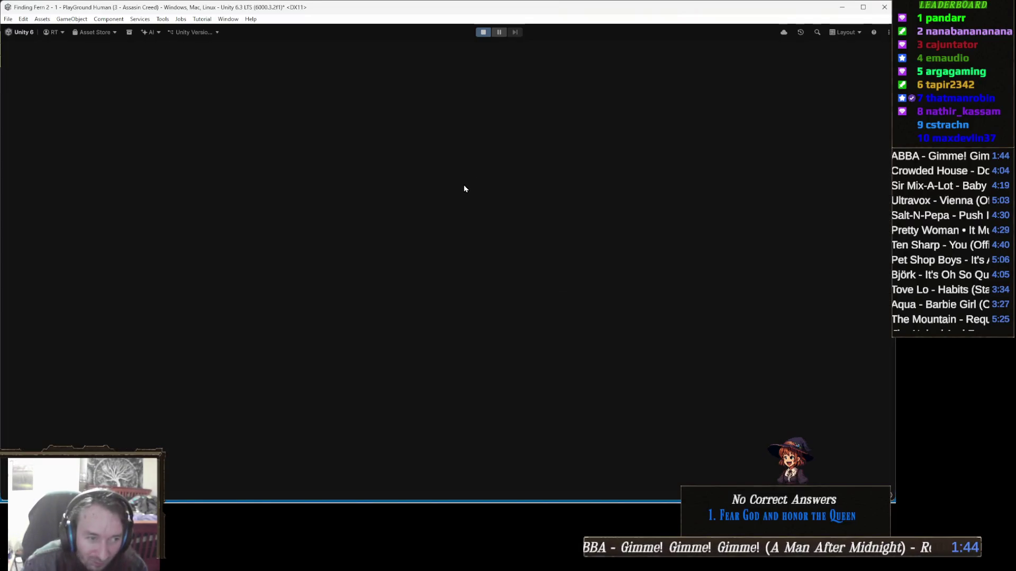
key("w")
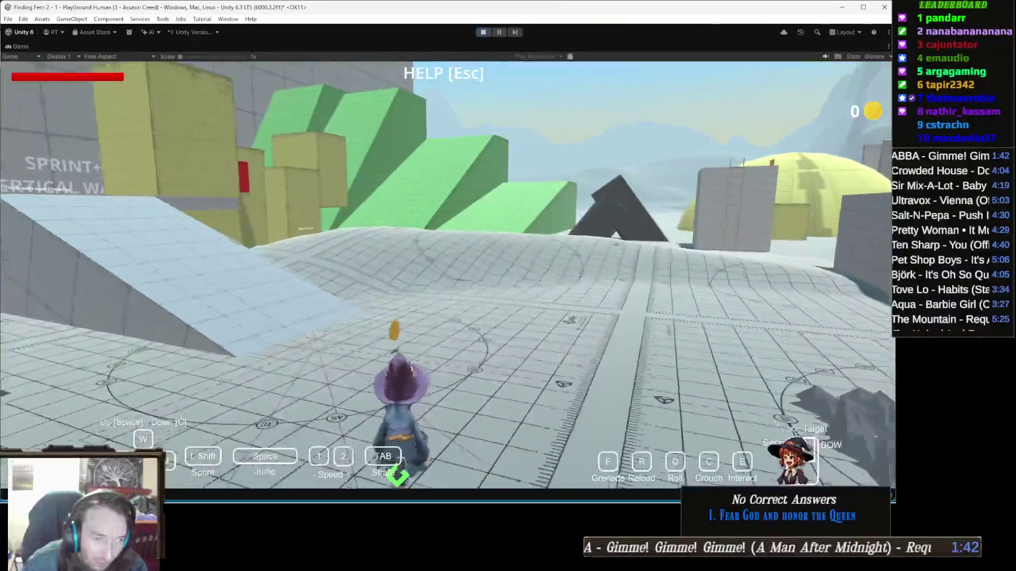
key("w")
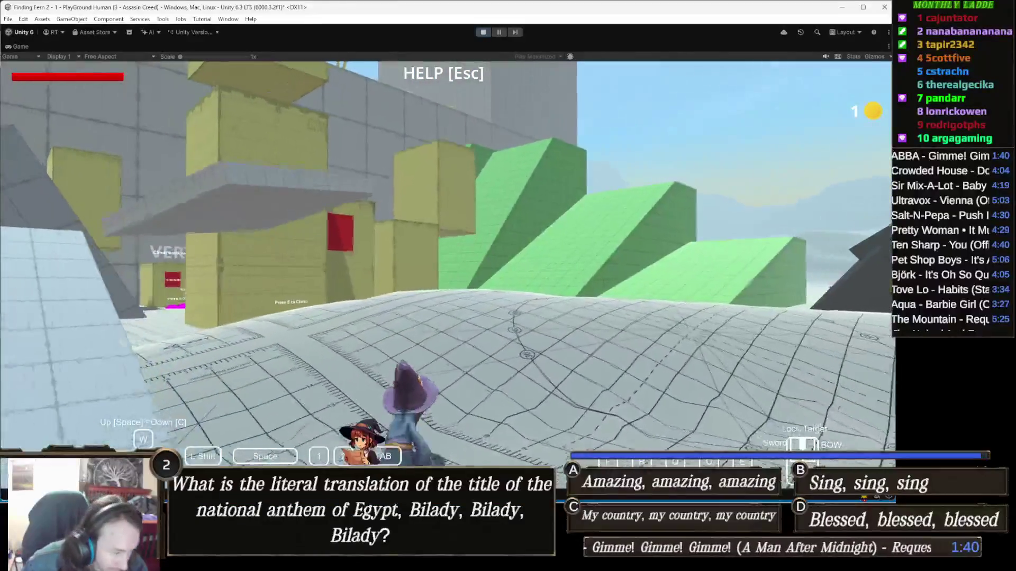
key("w")
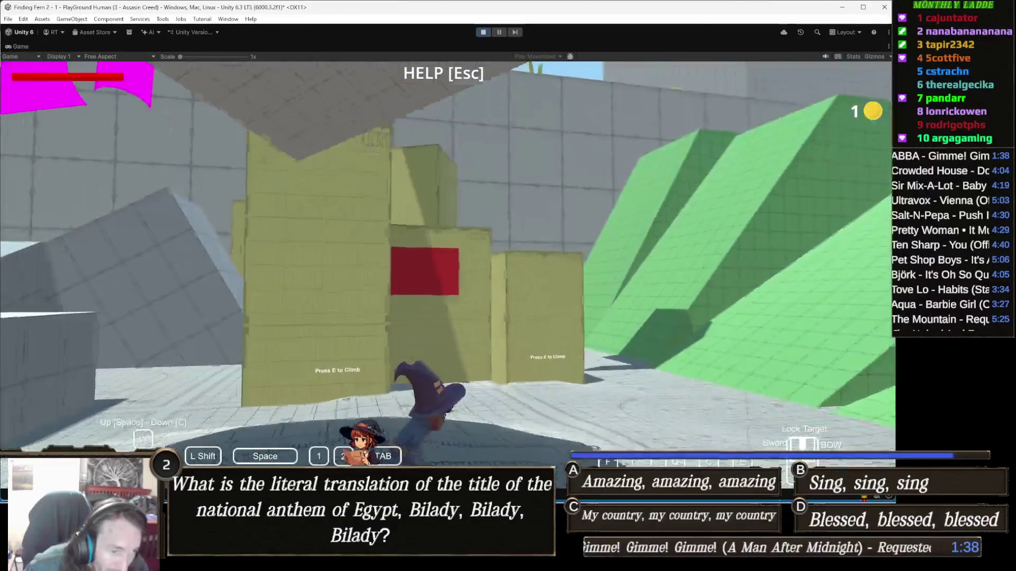
key("w")
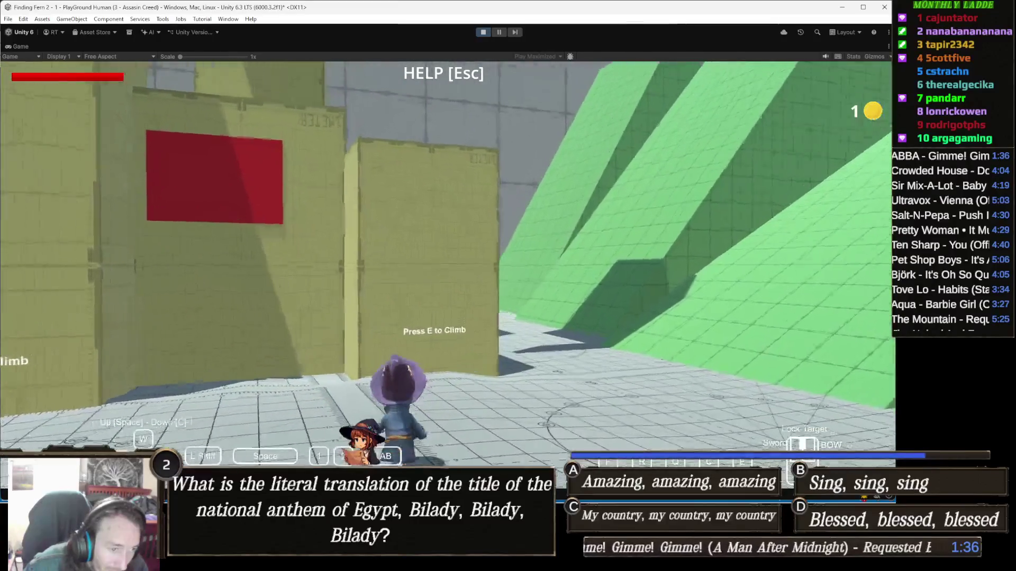
key("w")
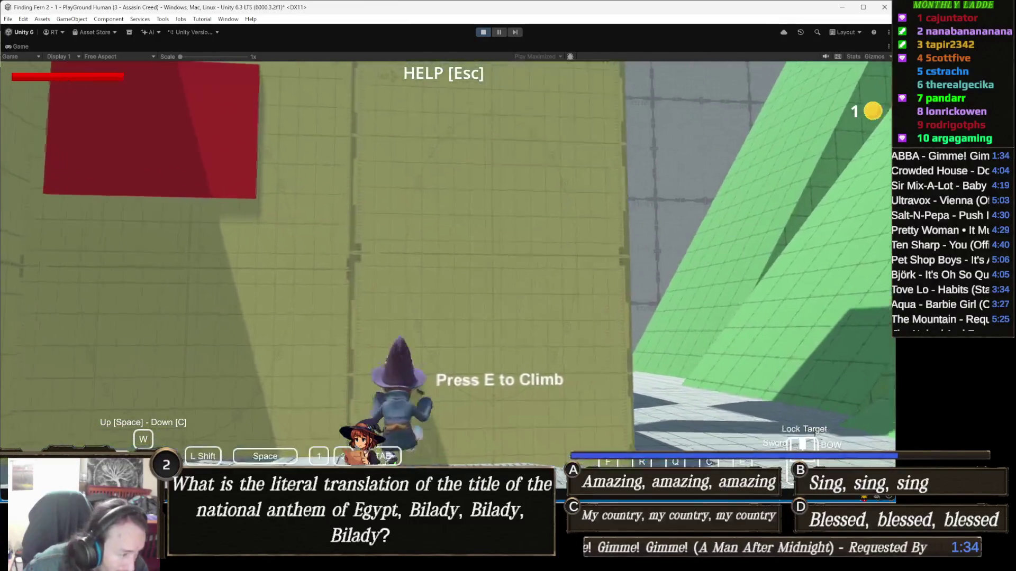
Climb the yellow wall with E, walk to another wall, then stop play mode.
key("e")
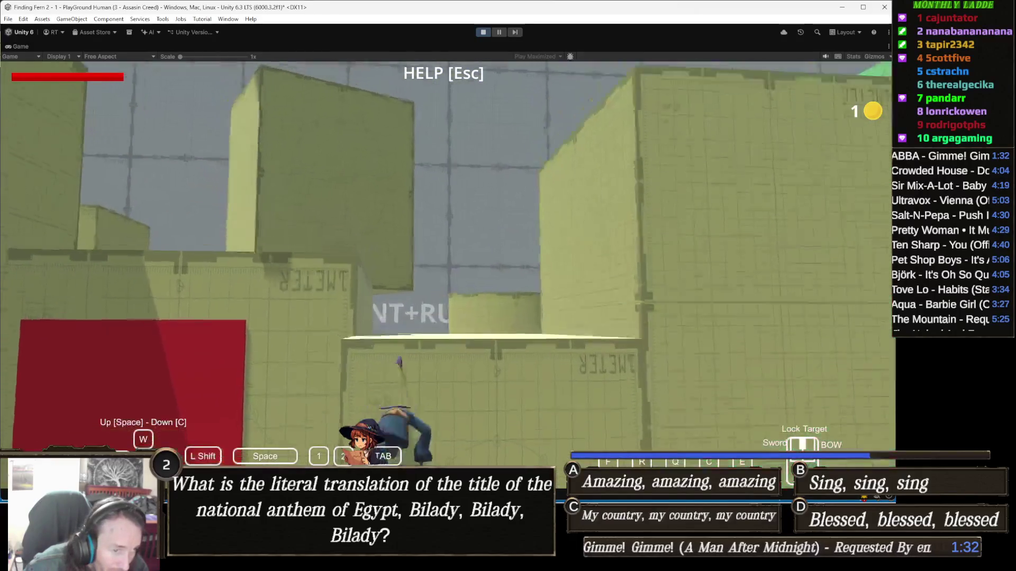
key("w")
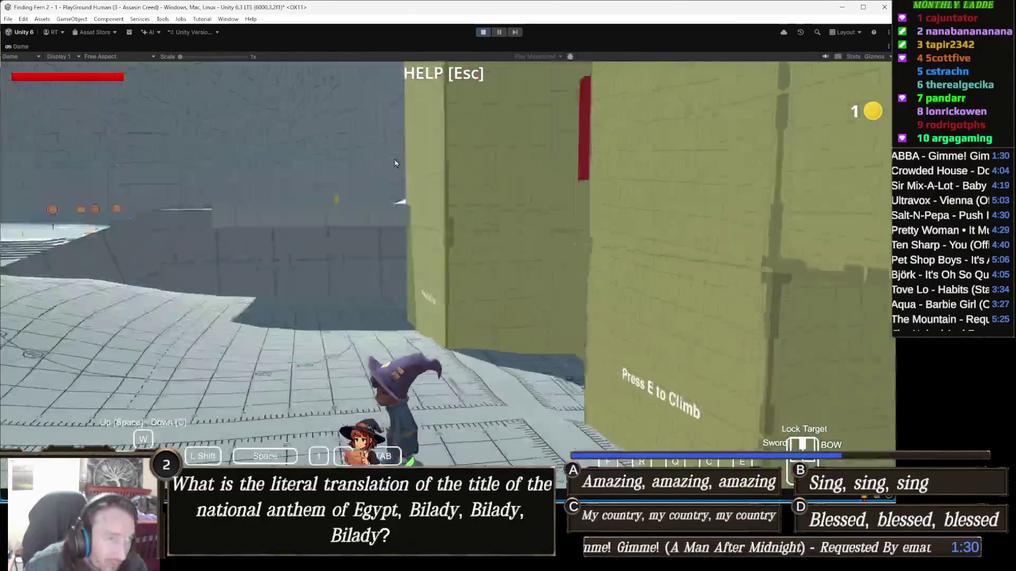
key("w")
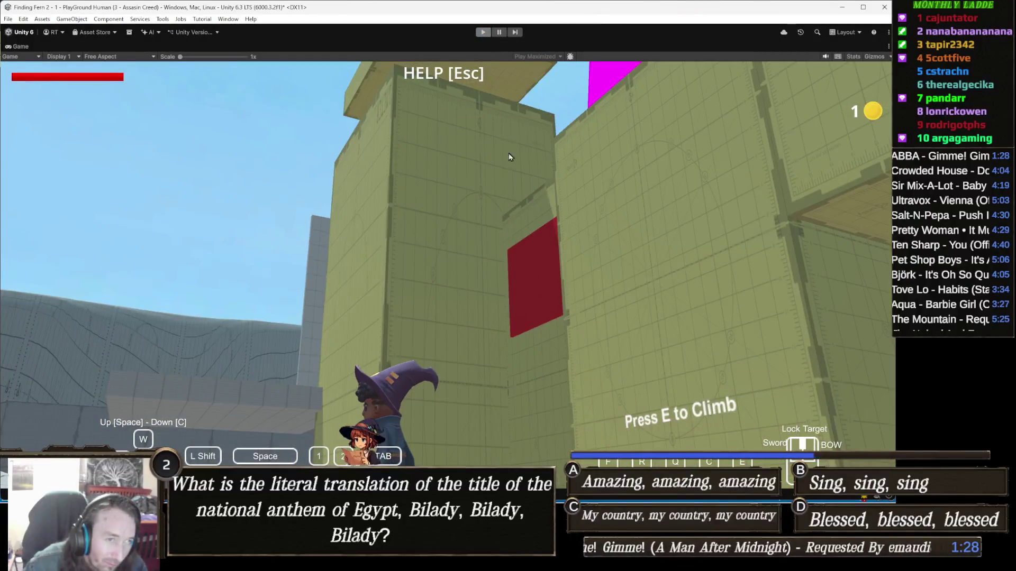
key("ctrl+p")
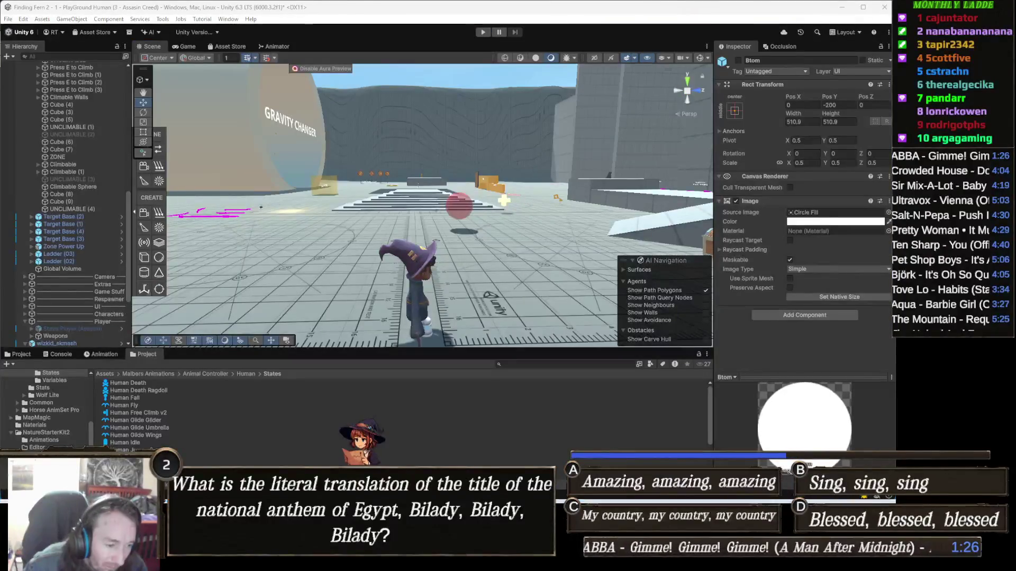
key("alt+Tab")
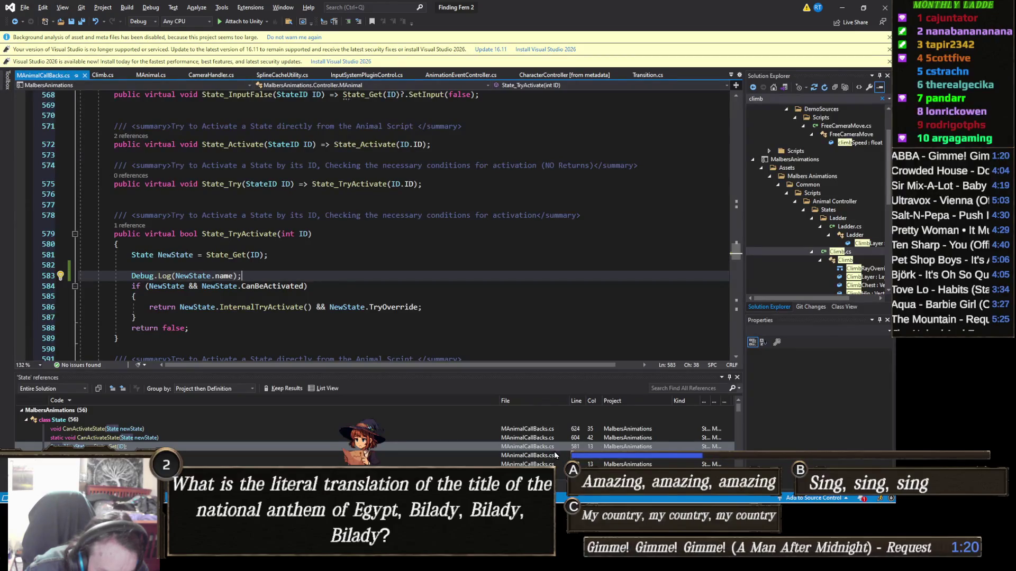
scroll(554, 455, "down", 1)
scroll(569, 450, "down", 1)
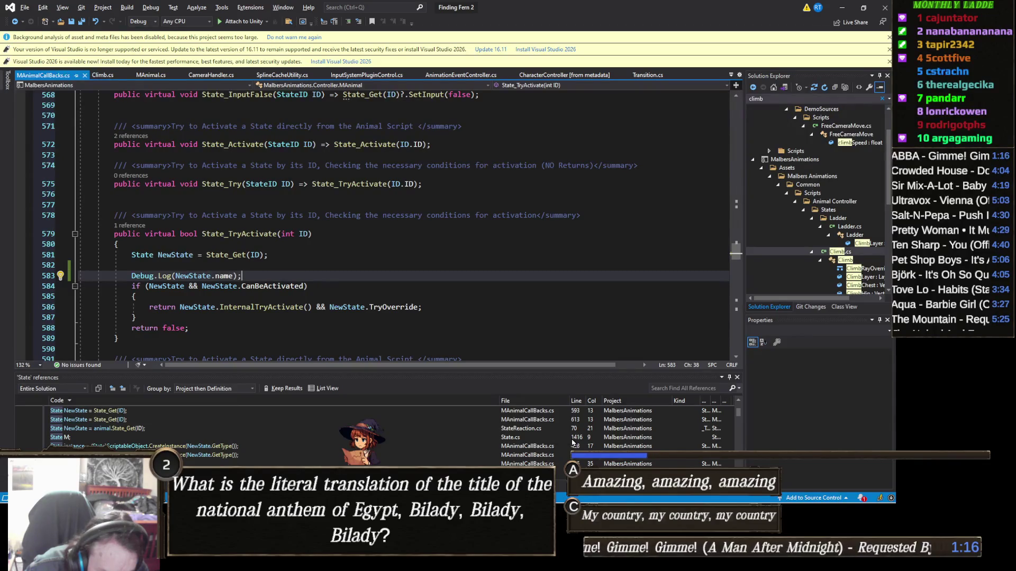
scroll(564, 441, "down", 1)
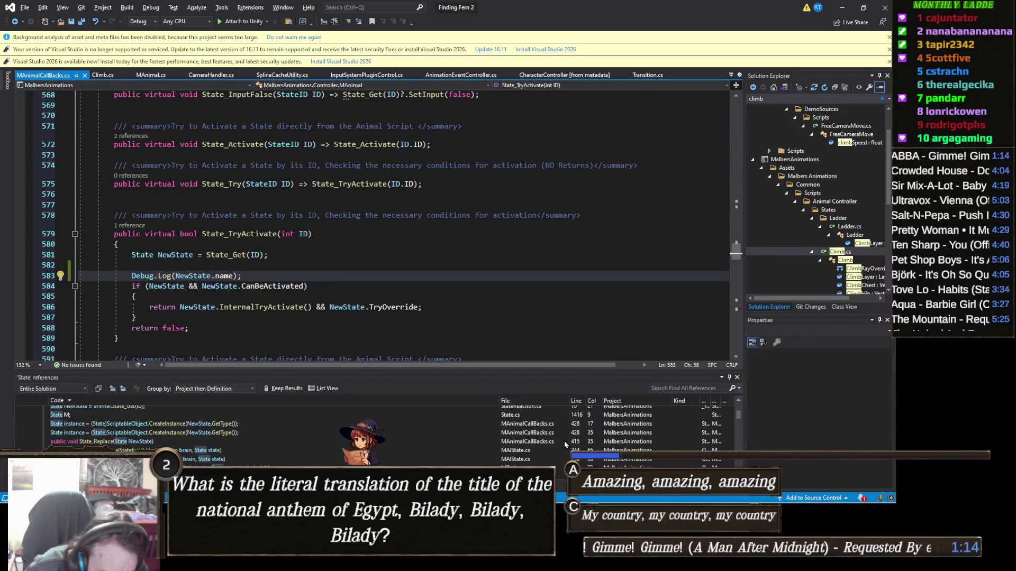
scroll(564, 440, "down", 1)
scroll(564, 440, "down", 1)
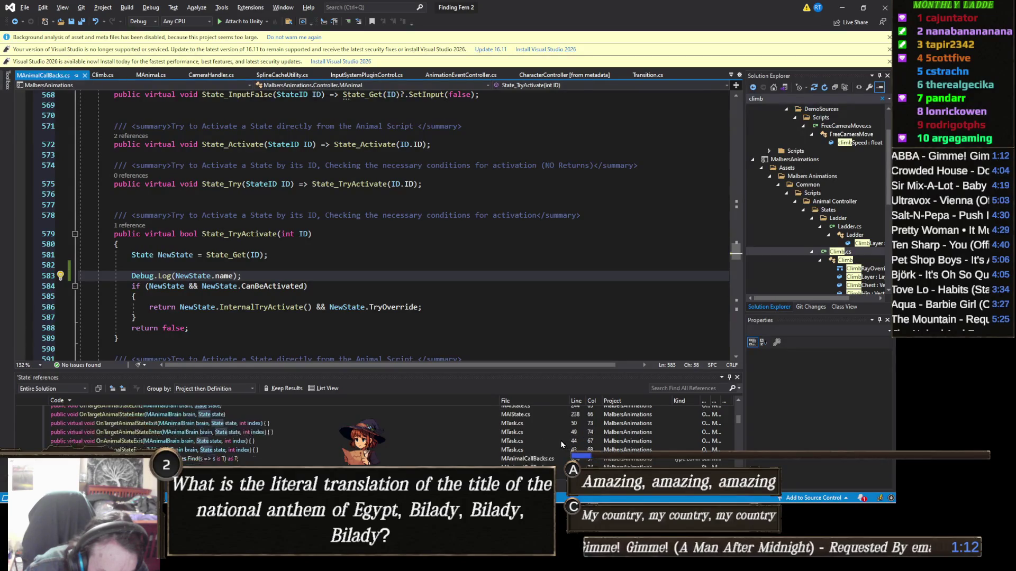
scroll(564, 440, "down", 1)
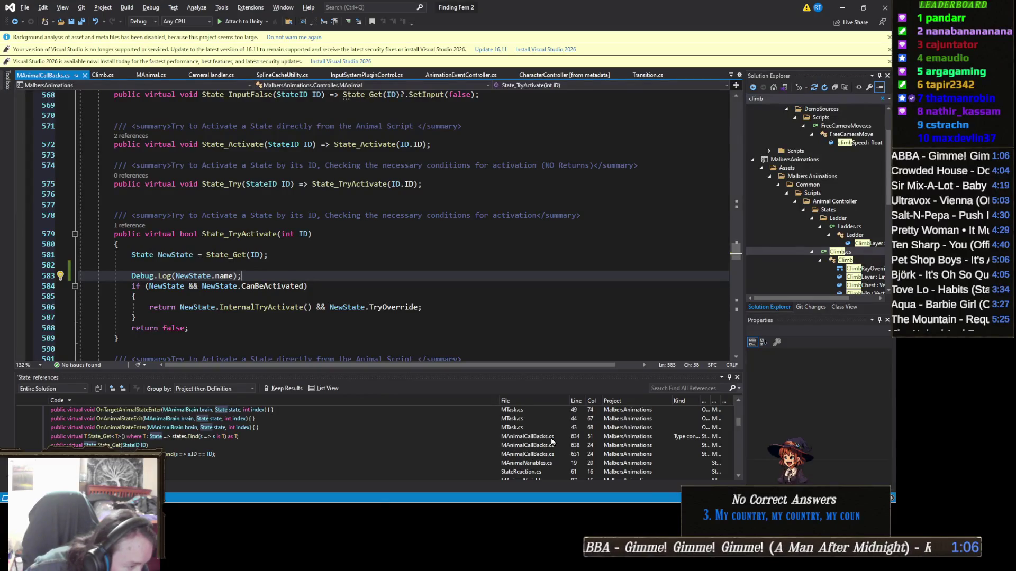
scroll(552, 441, "down", 2)
scroll(552, 441, "down", 2)
scroll(552, 441, "down", 2)
scroll(552, 442, "down", 6)
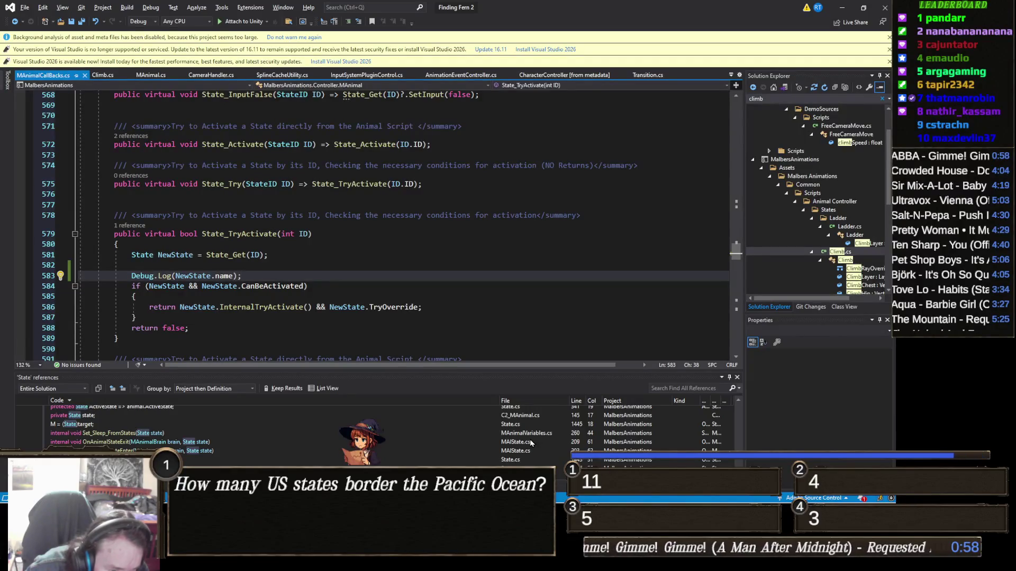
Open the MAnimalVariables.cs reference, then State.cs line 1445 where OnEnable casts target to State.
double_click(532, 434)
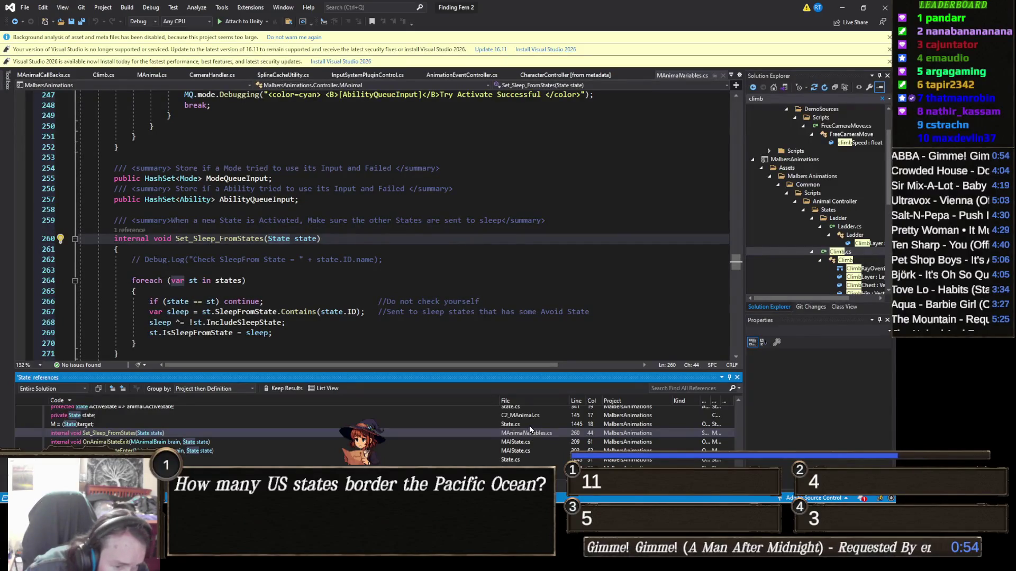
double_click(531, 430)
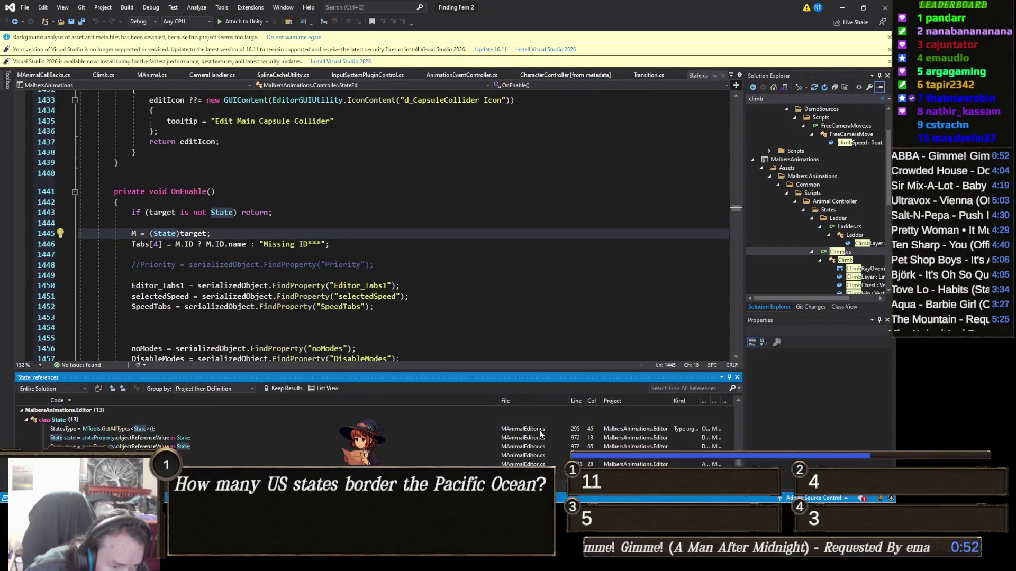
scroll(540, 434, "up", 3)
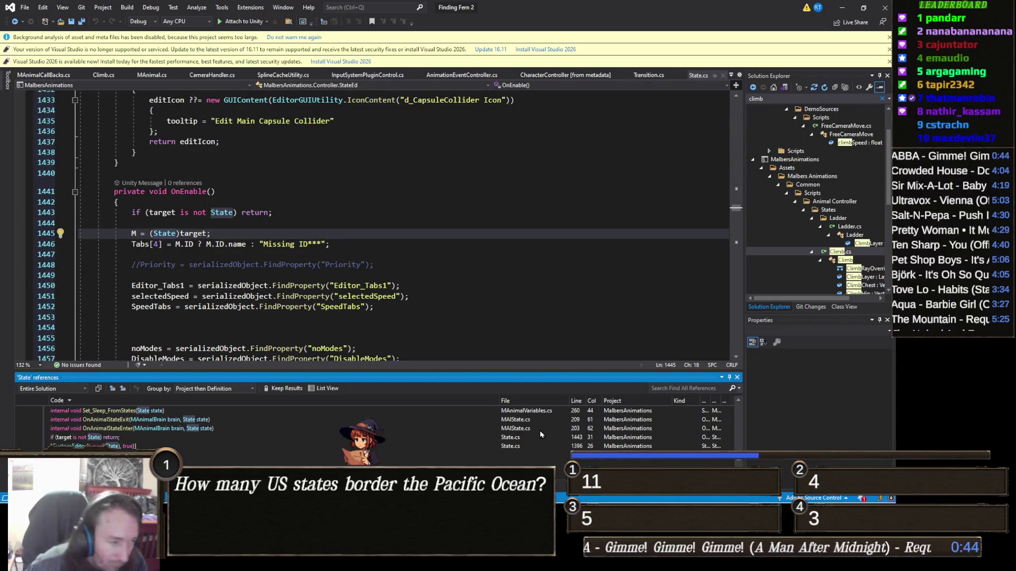
scroll(541, 434, "down", 5)
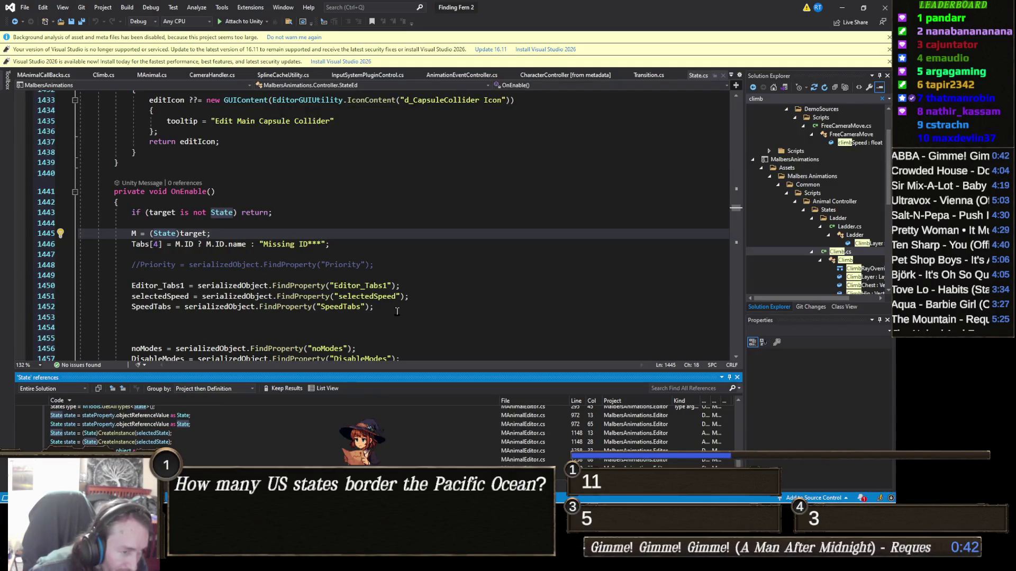
scroll(397, 312, "down", 3)
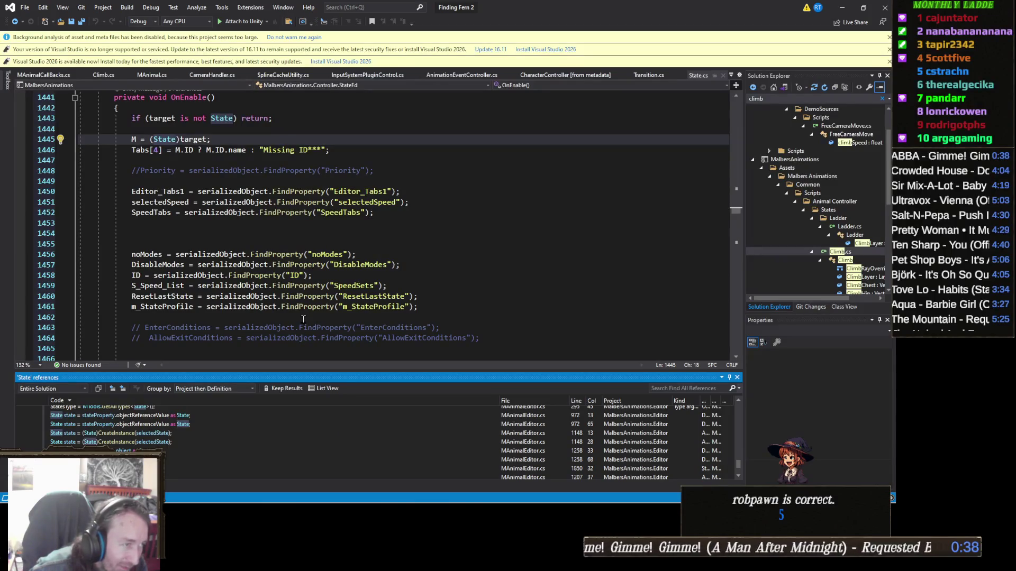
scroll(308, 314, "up", 4)
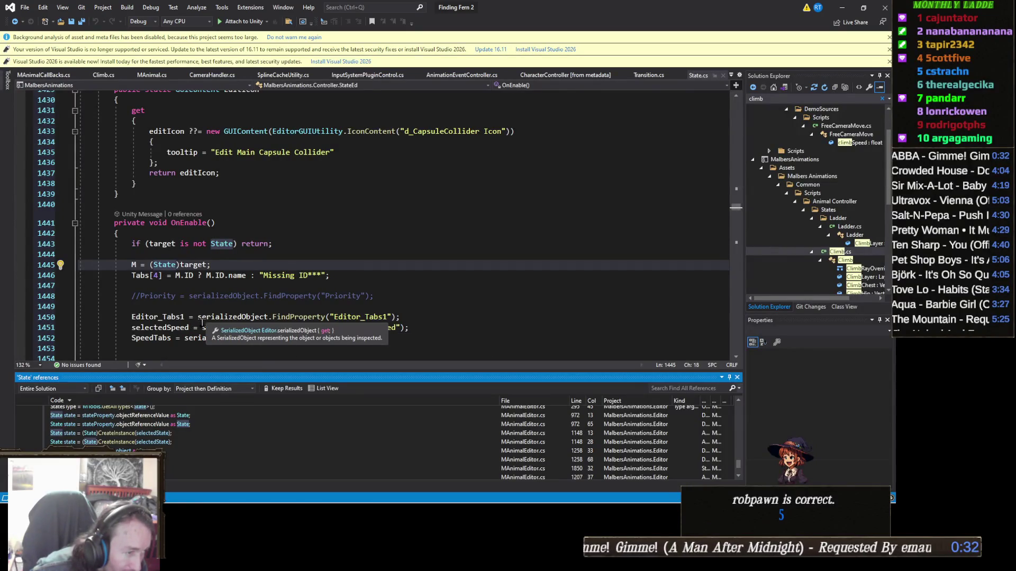
scroll(208, 423, "down", 2)
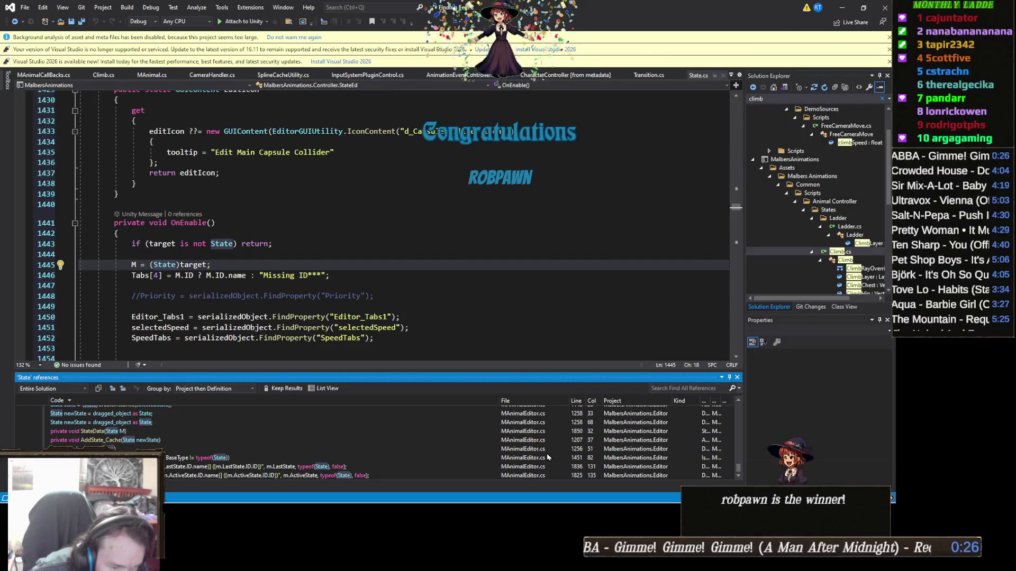
scroll(543, 457, "up", 10)
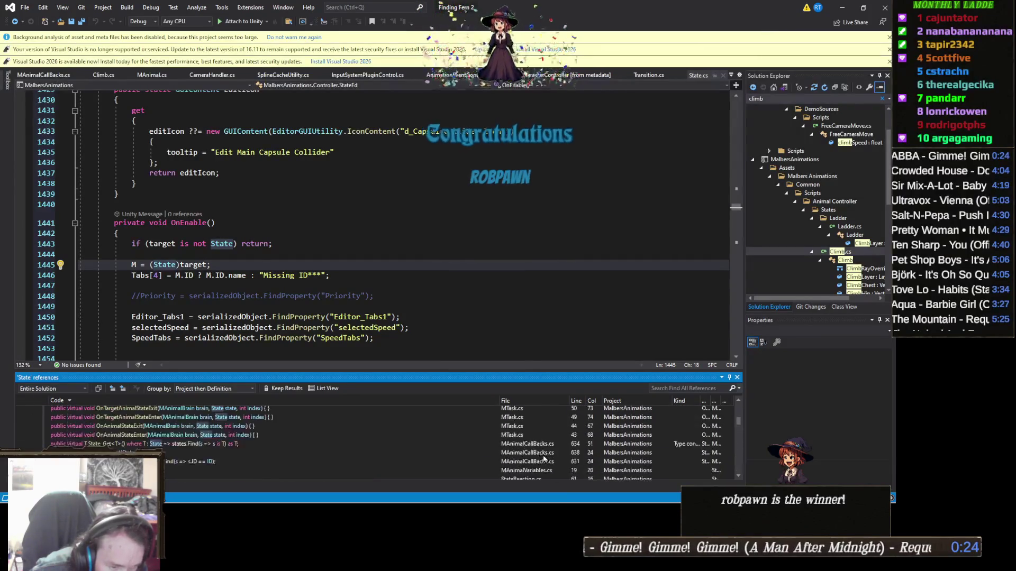
scroll(543, 455, "up", 3)
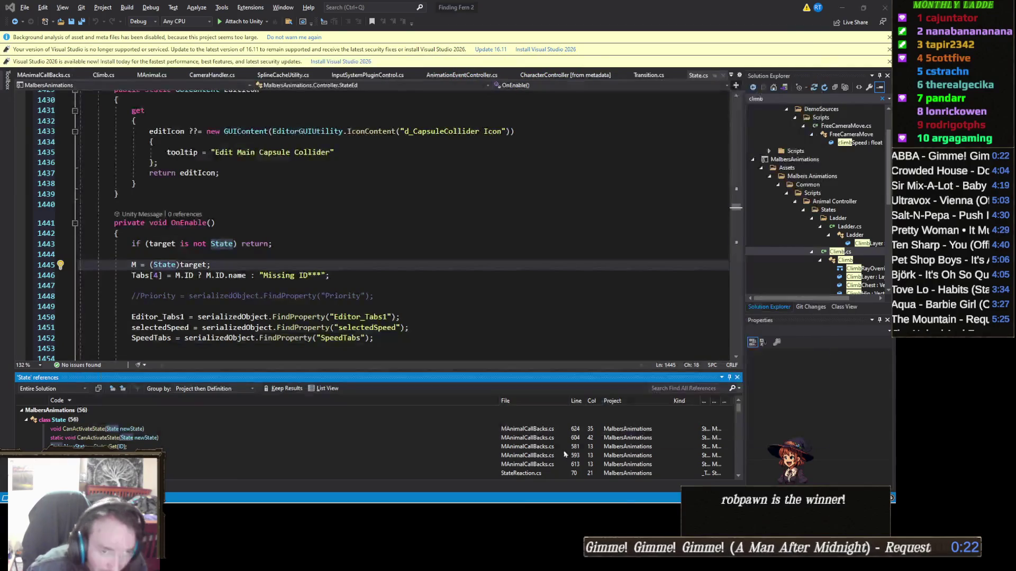
left_click(845, 9)
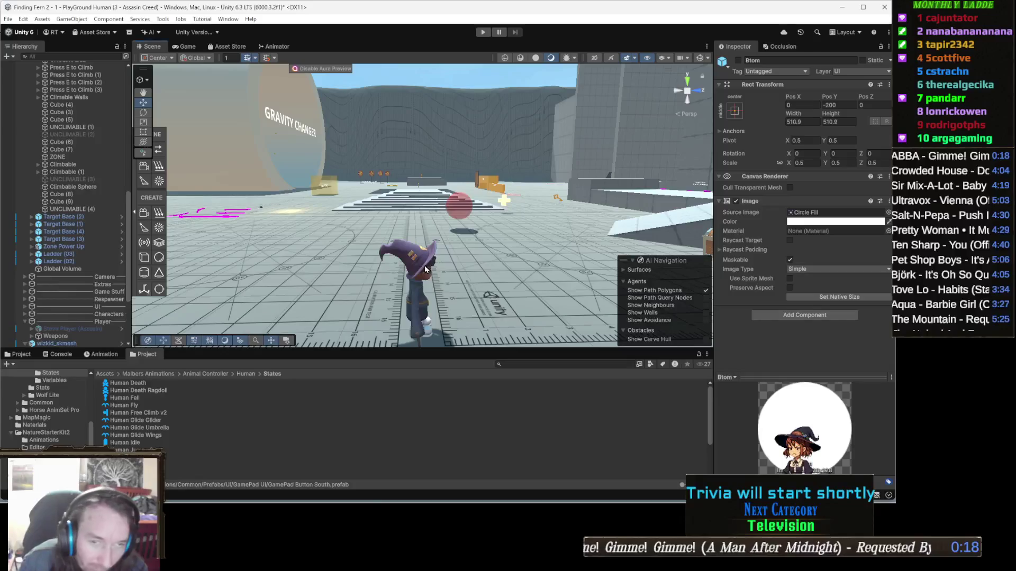
Select the wizard and view Free Climb's Climb Parameters: chest pivot Y 0.3, hip Y 0.2, ray length 1.
left_click(426, 269)
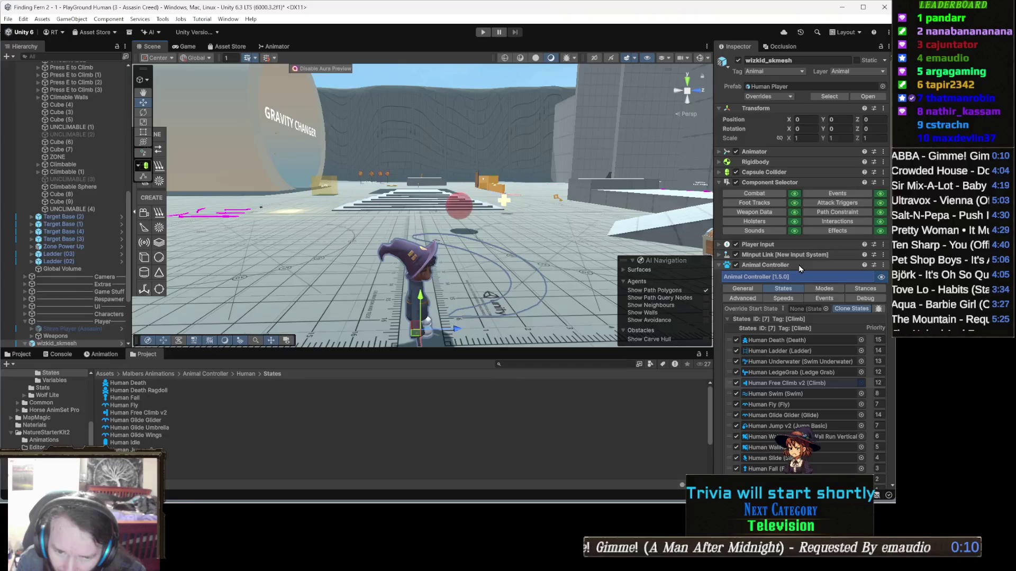
scroll(798, 265, "down", 5)
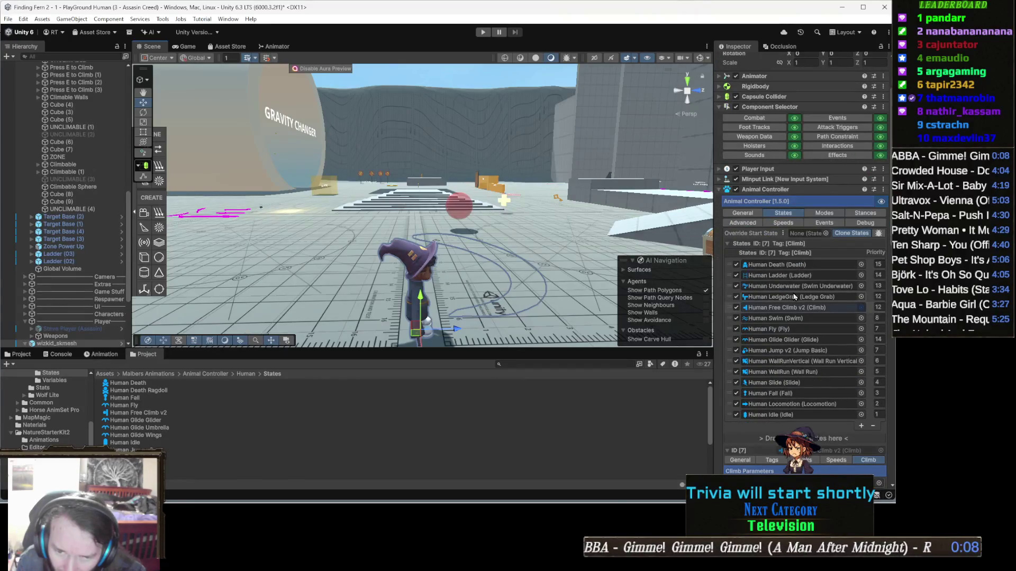
scroll(793, 297, "down", 6)
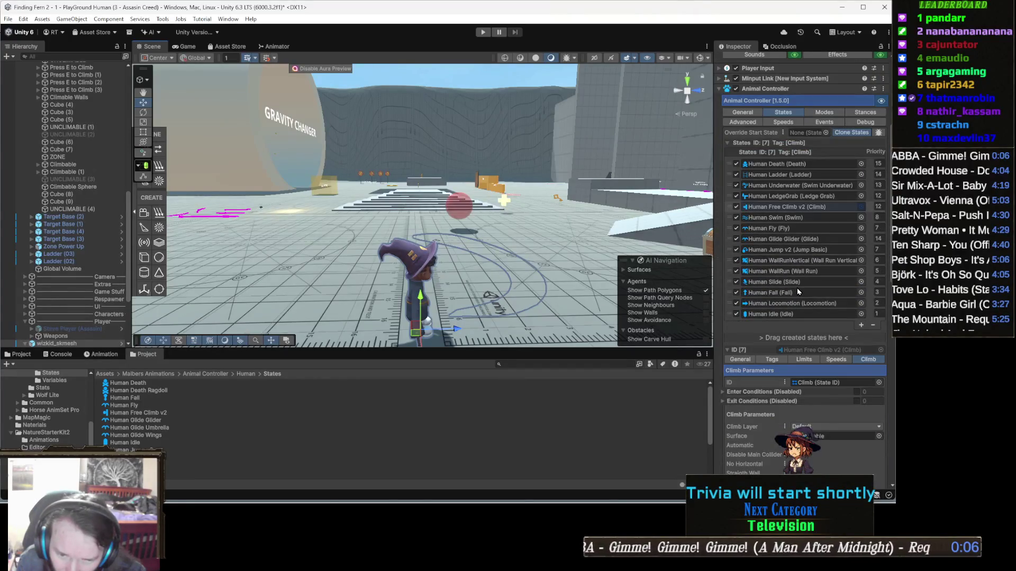
scroll(797, 288, "down", 6)
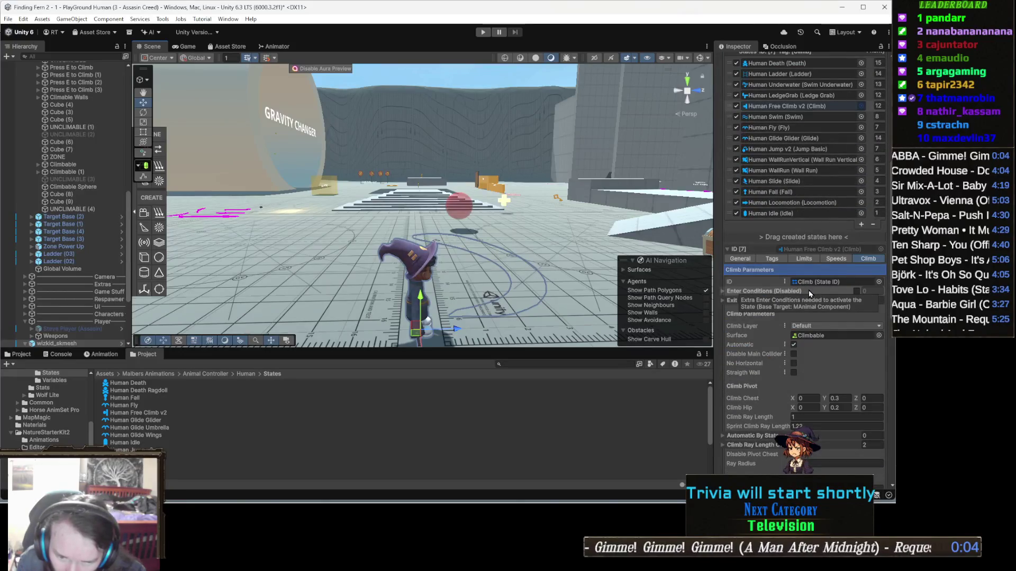
scroll(810, 294, "down", 3)
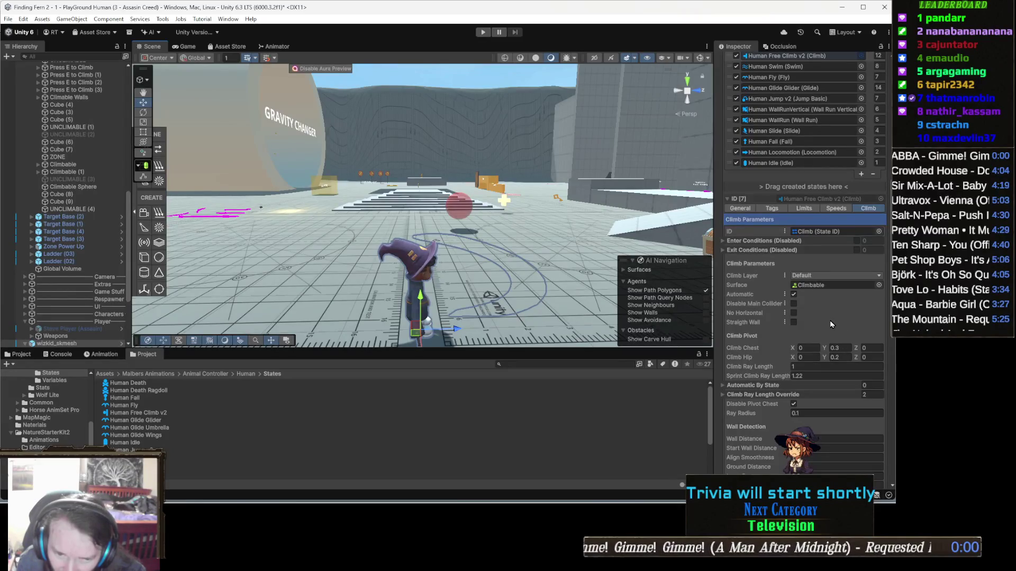
scroll(829, 320, "down", 4)
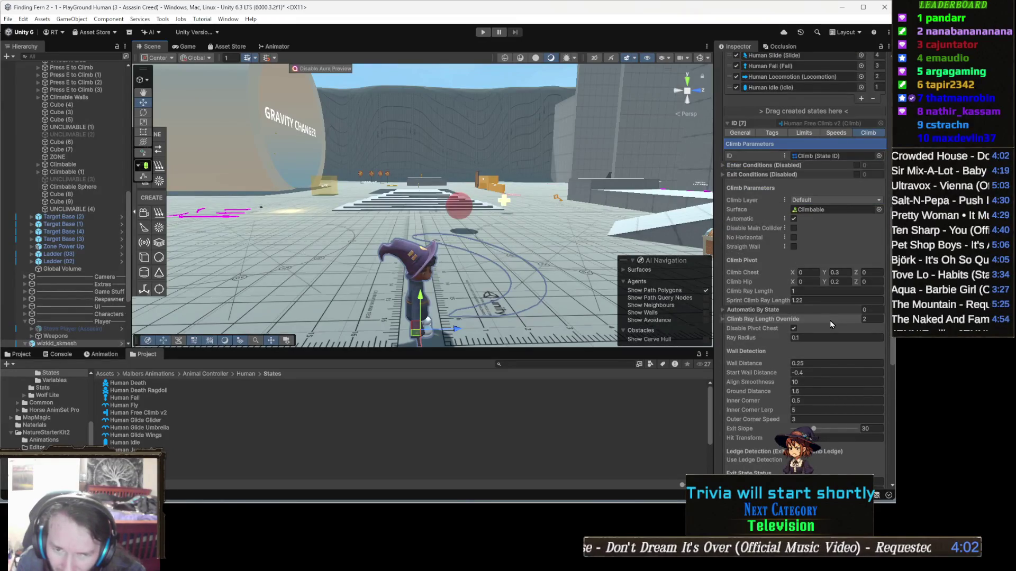
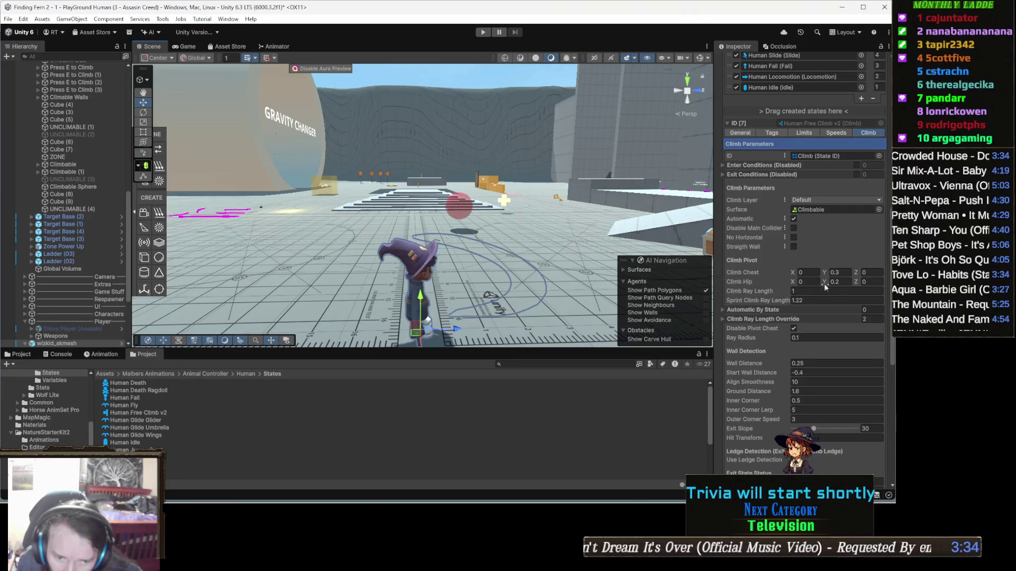
Expand and re-collapse the Climb Ray Length Override list to review its entries.
left_click(786, 320)
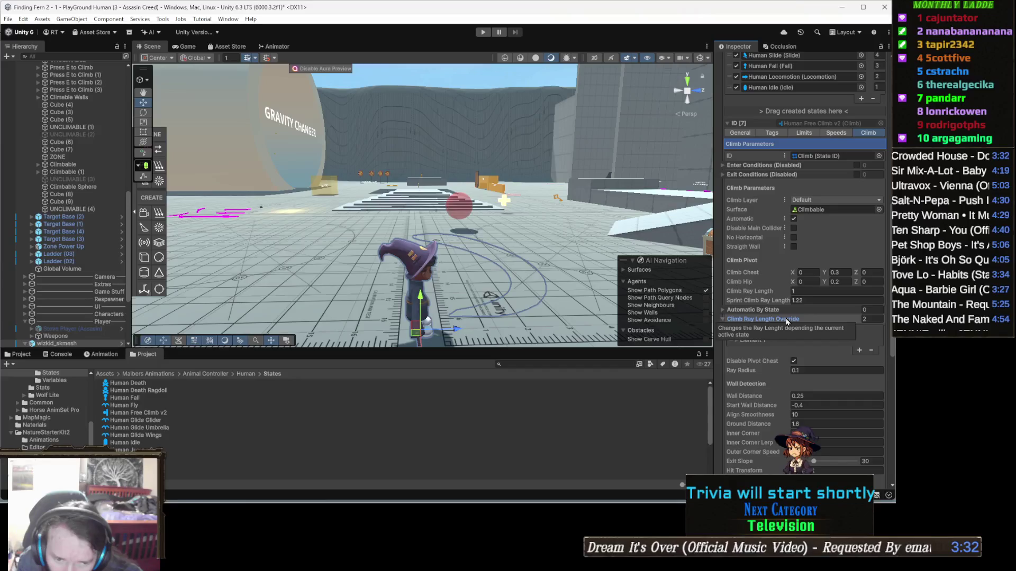
left_click(786, 319)
left_click(786, 319)
left_click(786, 320)
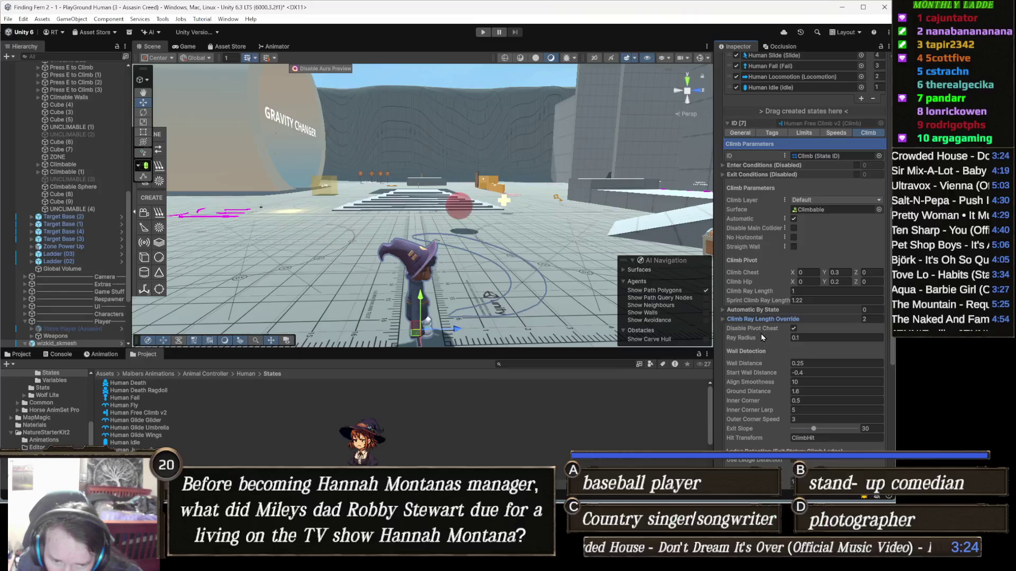
mouse_move(760, 326)
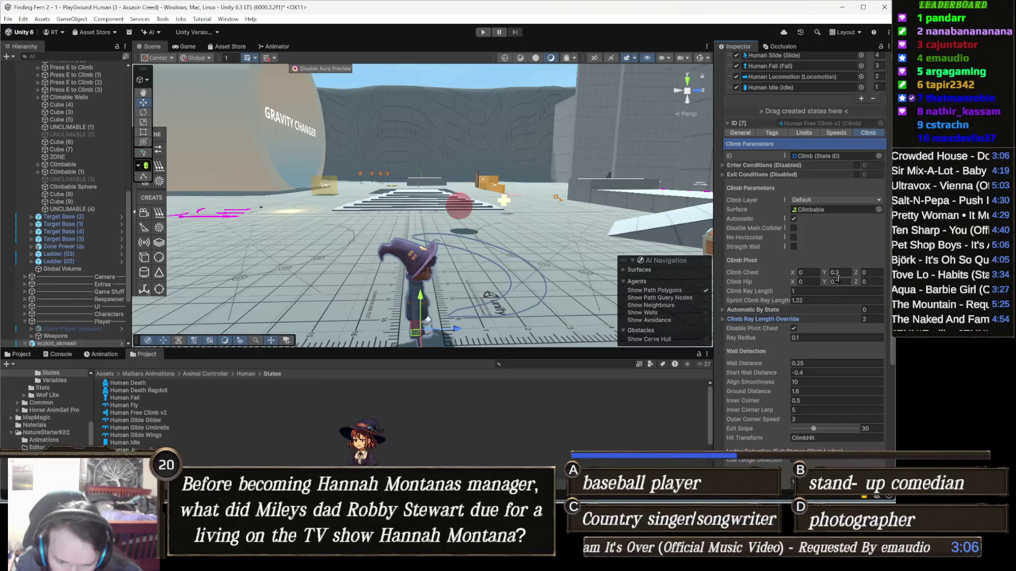
Collapse the IK Manager component and browse Add Component results for 'mask' and 'deb' without adding any.
scroll(838, 279, "down", 4)
scroll(837, 279, "down", 8)
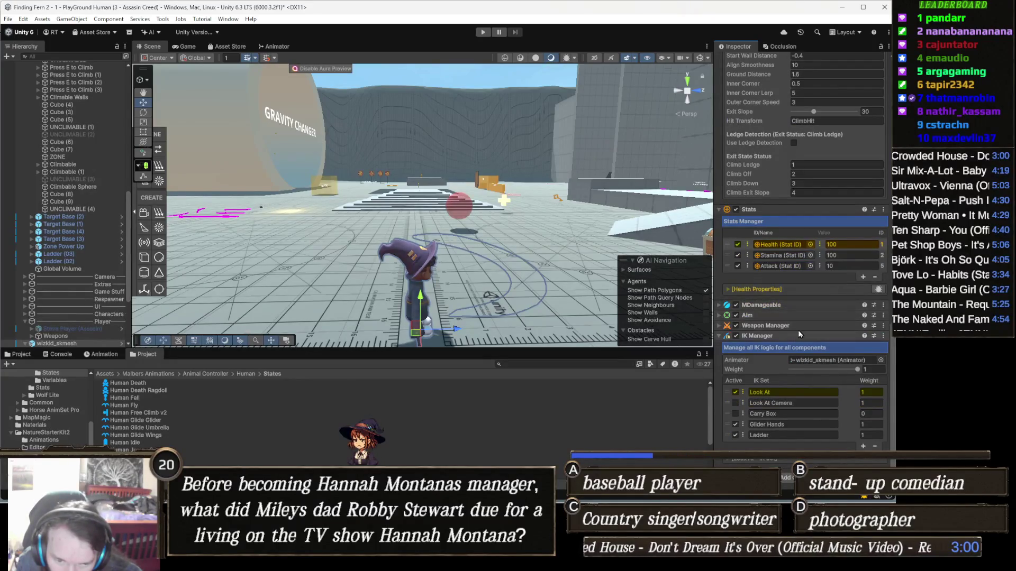
left_click(776, 338)
left_click(802, 478)
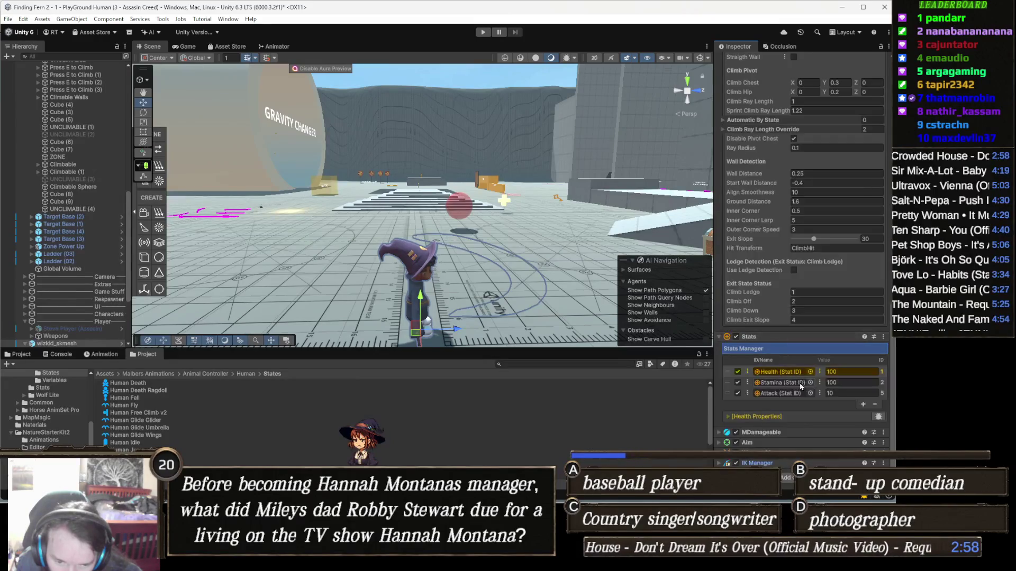
type("mask")
key("BackSpace")
key("BackSpace")
key("BackSpace")
type("deb")
scroll(817, 416, "down", 2)
scroll(817, 415, "down", 5)
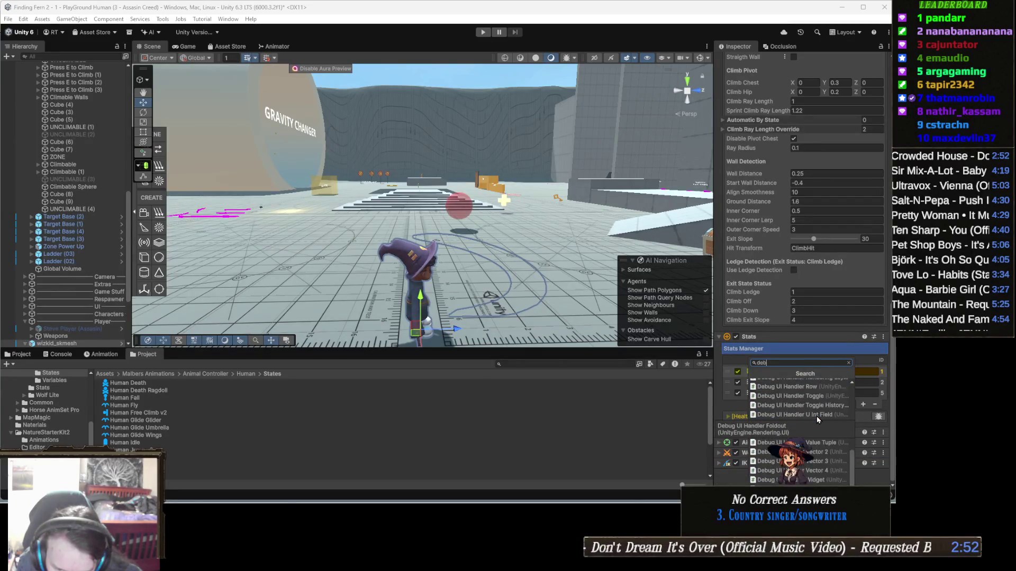
scroll(817, 415, "up", 7)
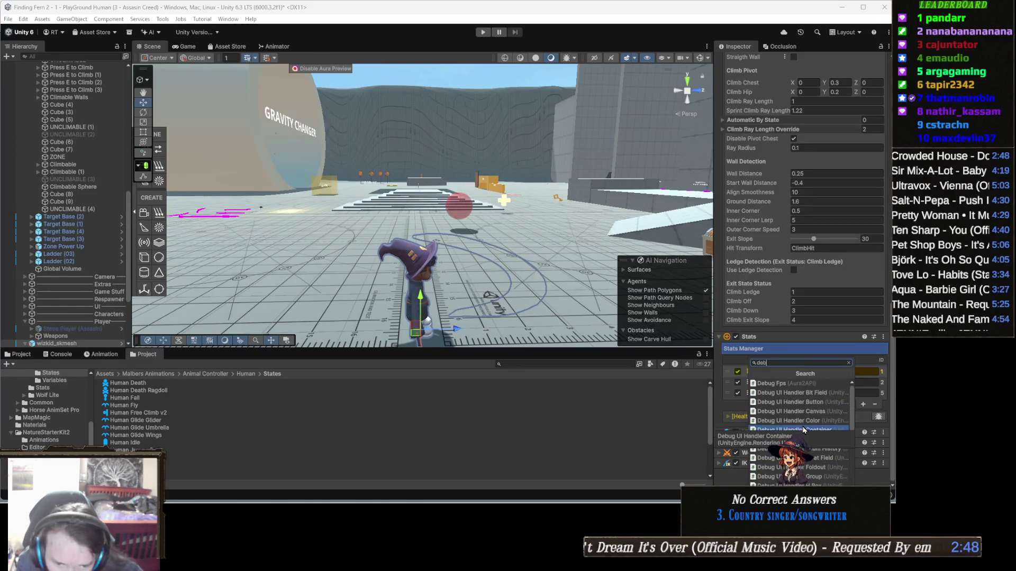
left_click(502, 400)
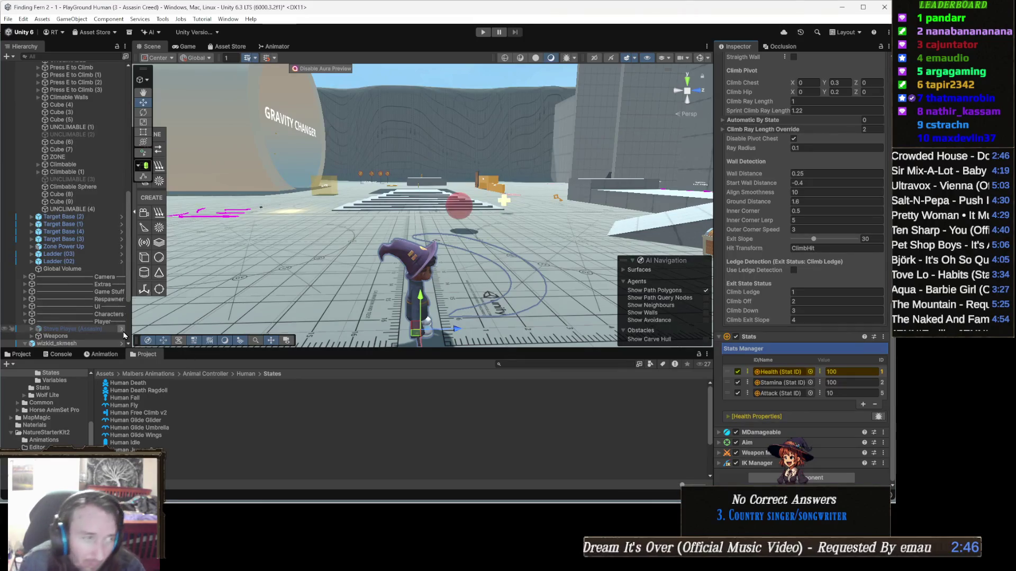
scroll(62, 66, "up", 15)
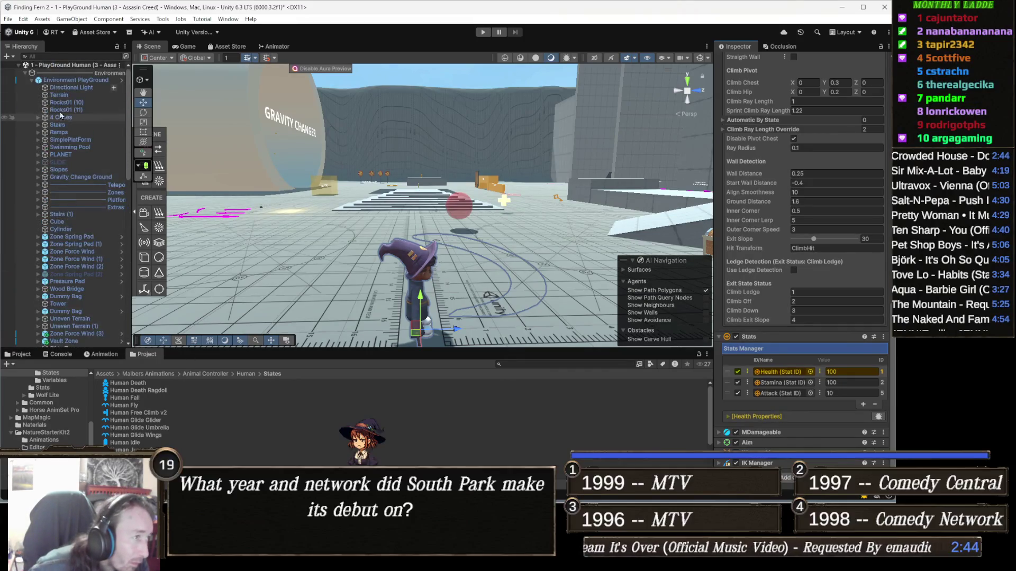
Collapse Environment PlayGround and Climb in the Hierarchy, then inspect Target Base (2) and Camera.
left_click(78, 81)
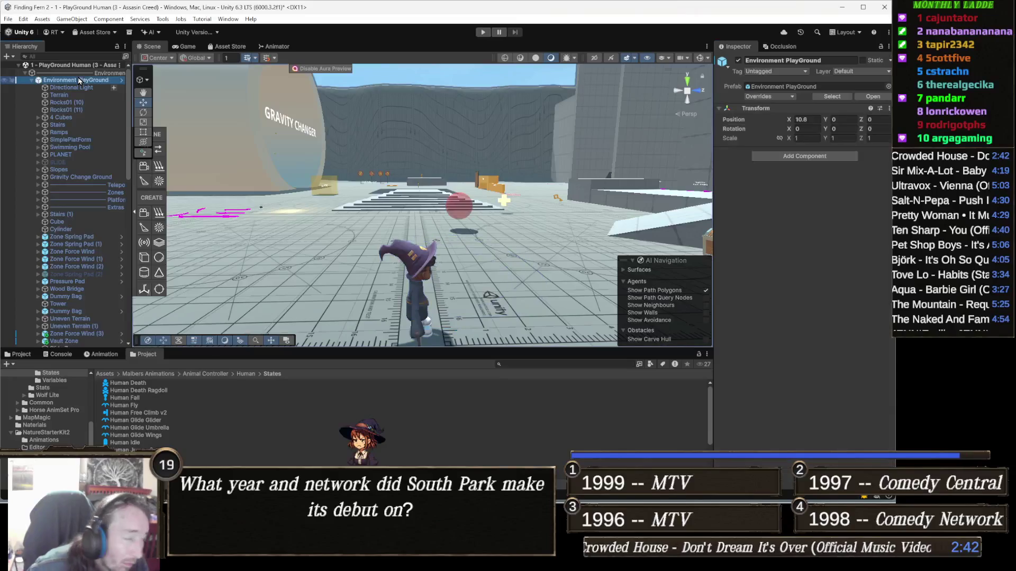
key("Left")
key("Left")
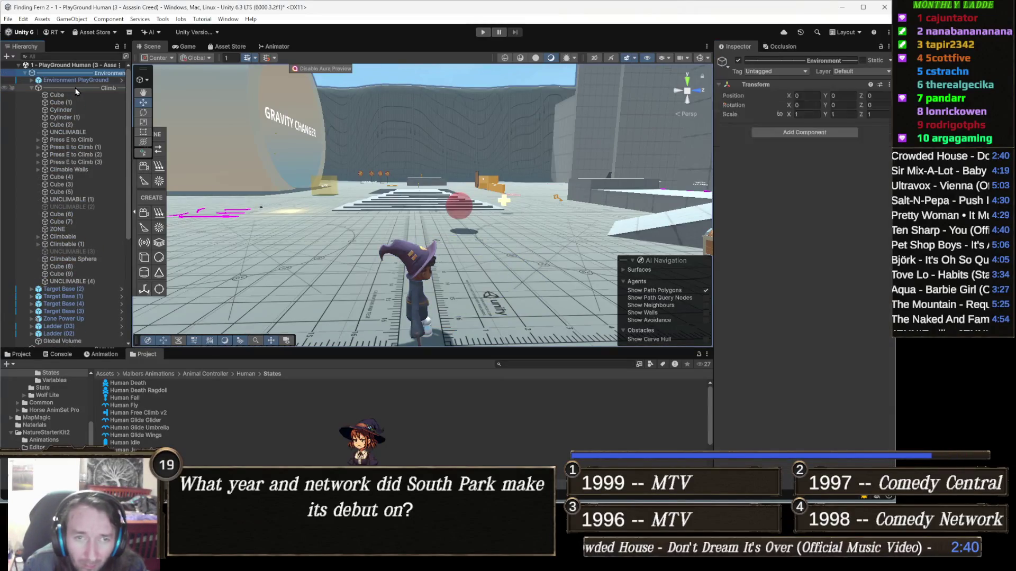
key("Down")
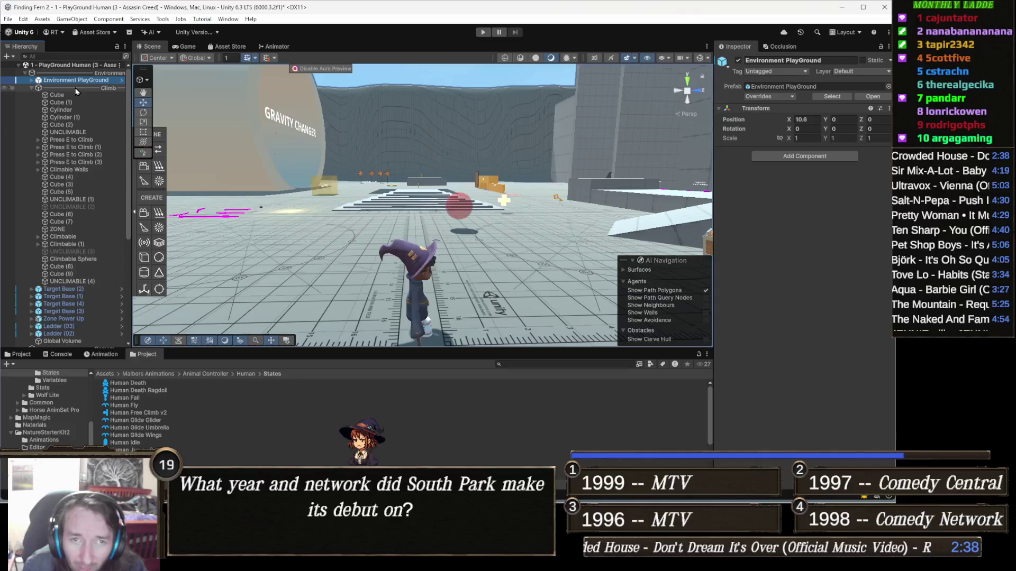
key("Left")
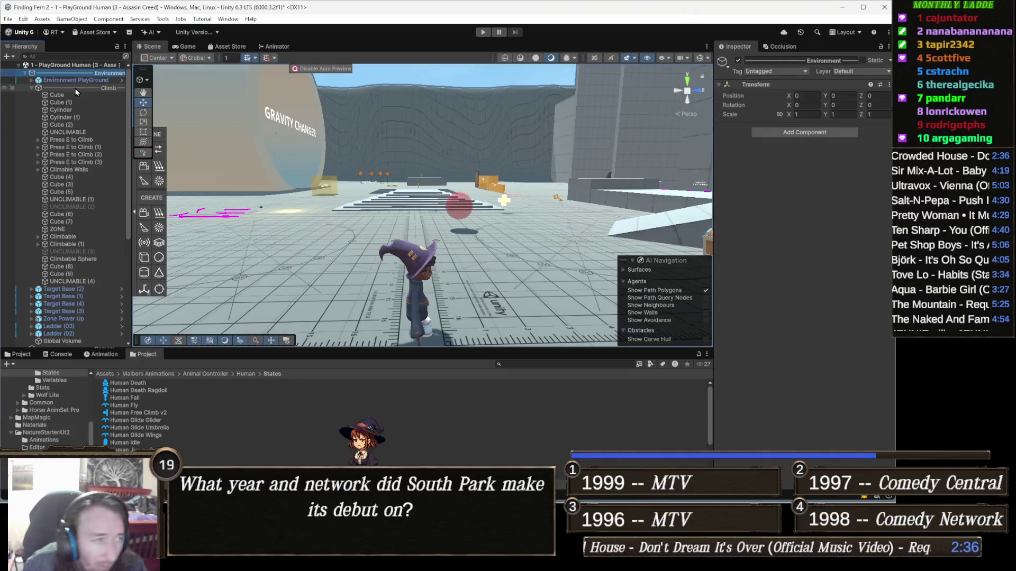
key("Down")
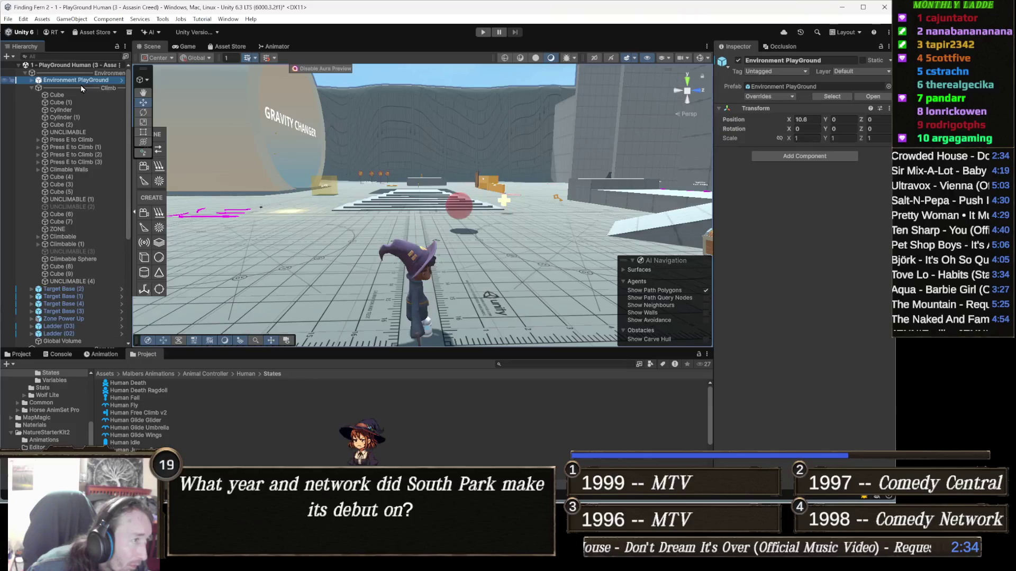
left_click(98, 88)
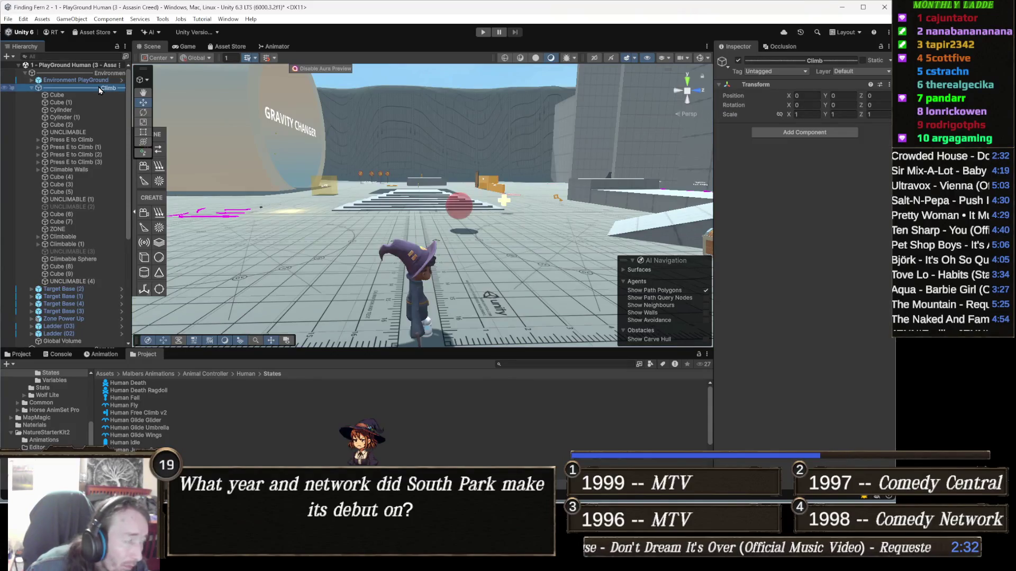
key("Left")
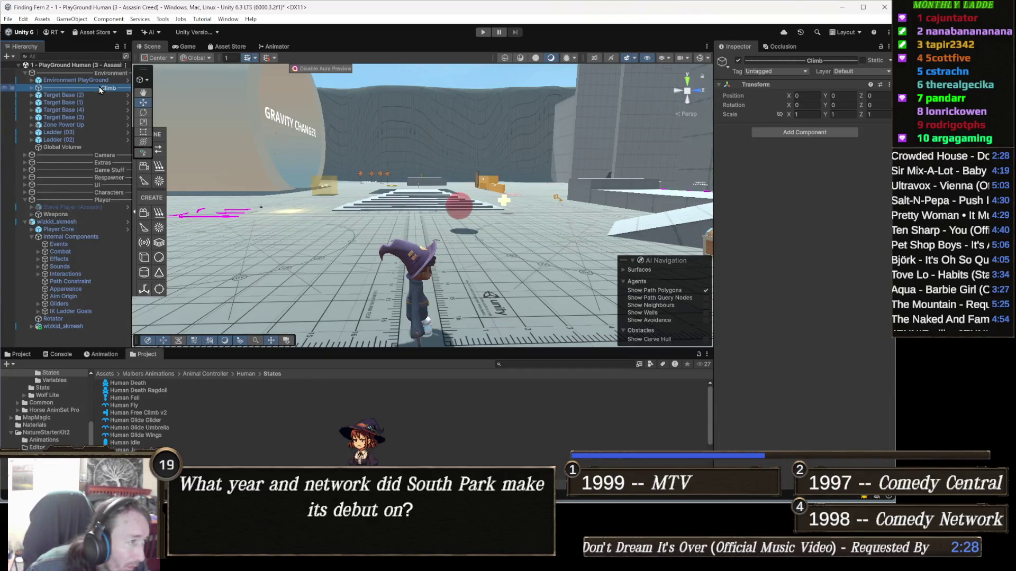
left_click(93, 100)
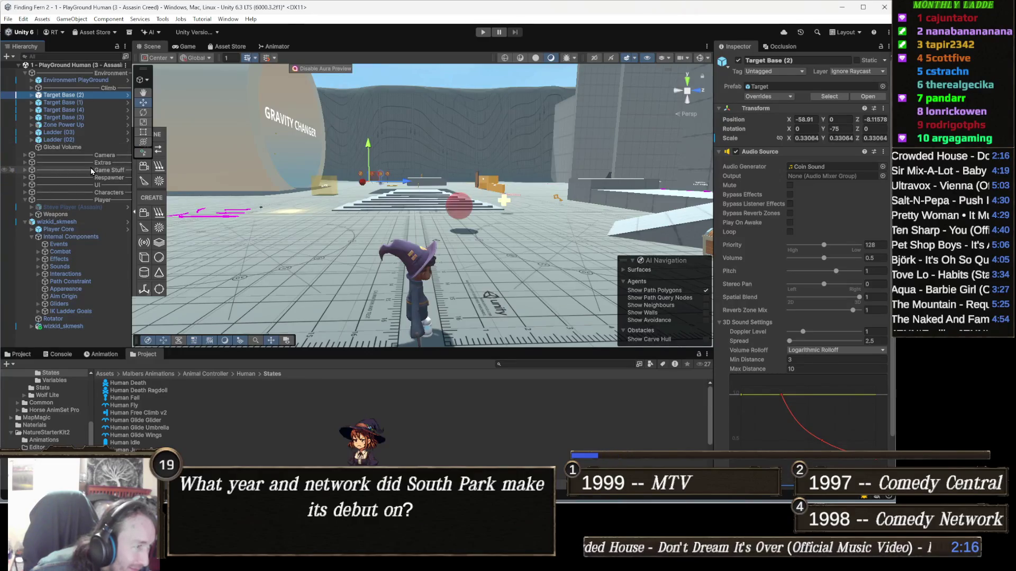
left_click(120, 155)
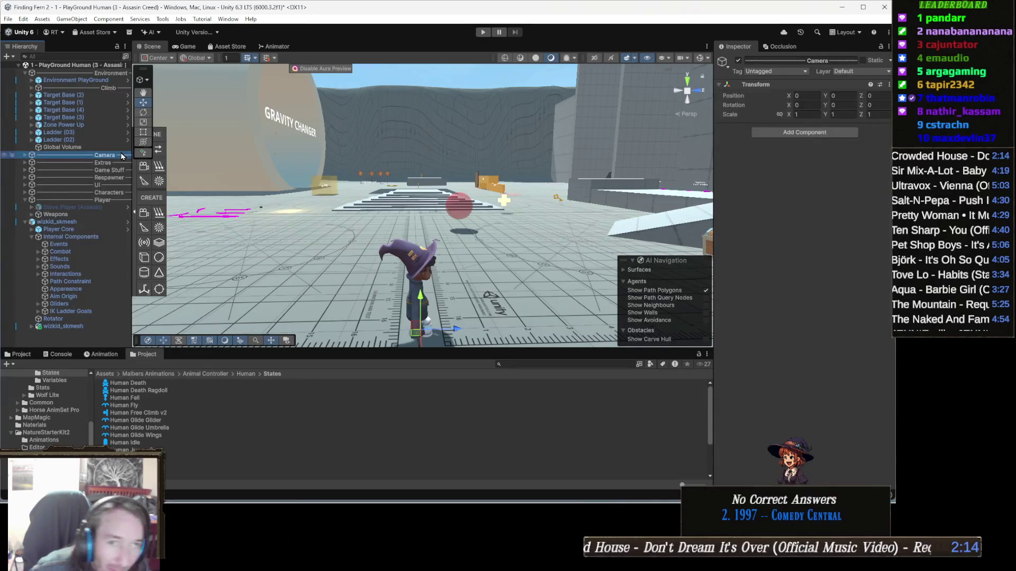
Check Extras' Door and Health Pack, collapse Extras, and select Game Settings under Game Stuff.
key("Down")
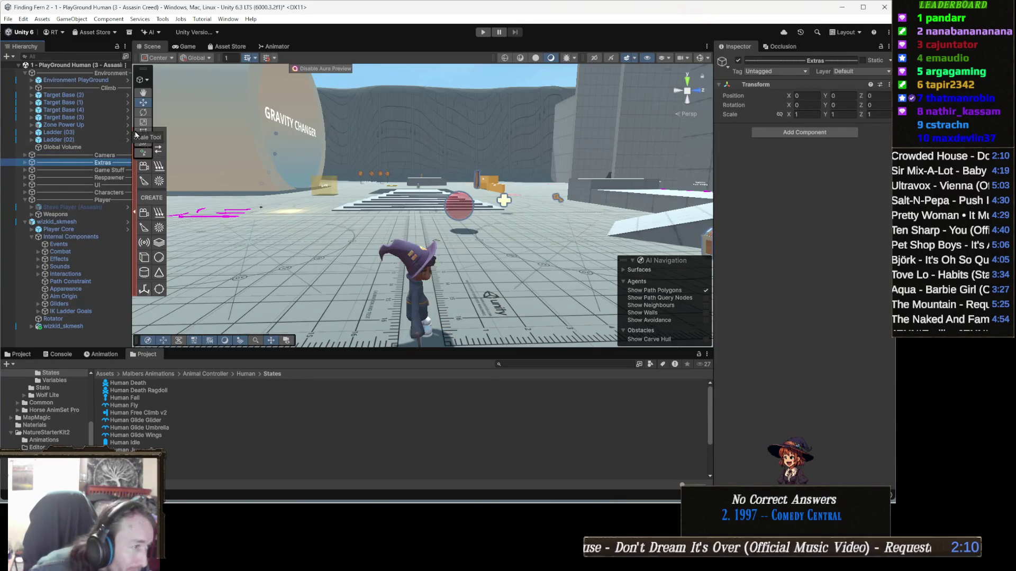
key("Right")
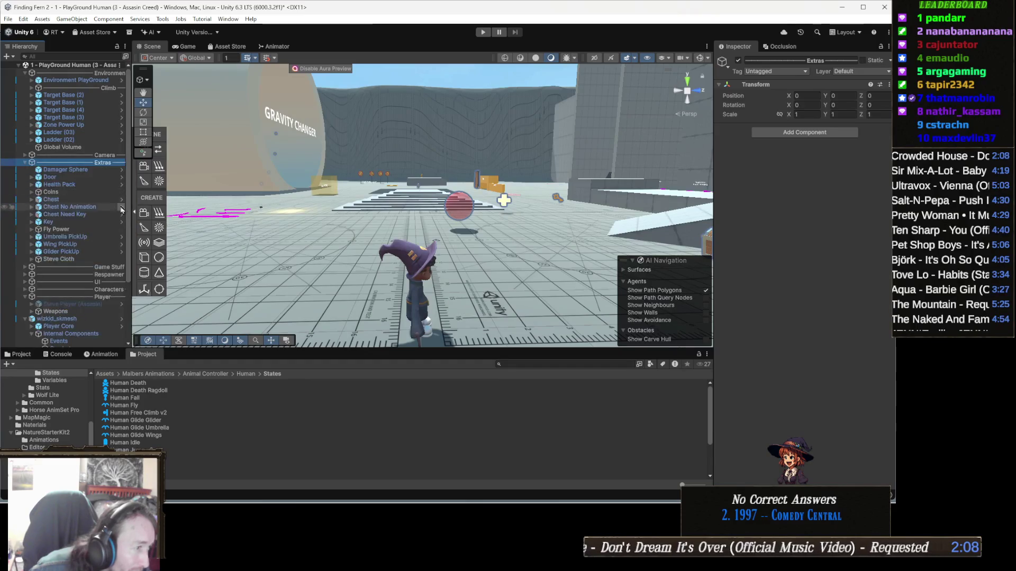
key("Down")
key("Down")
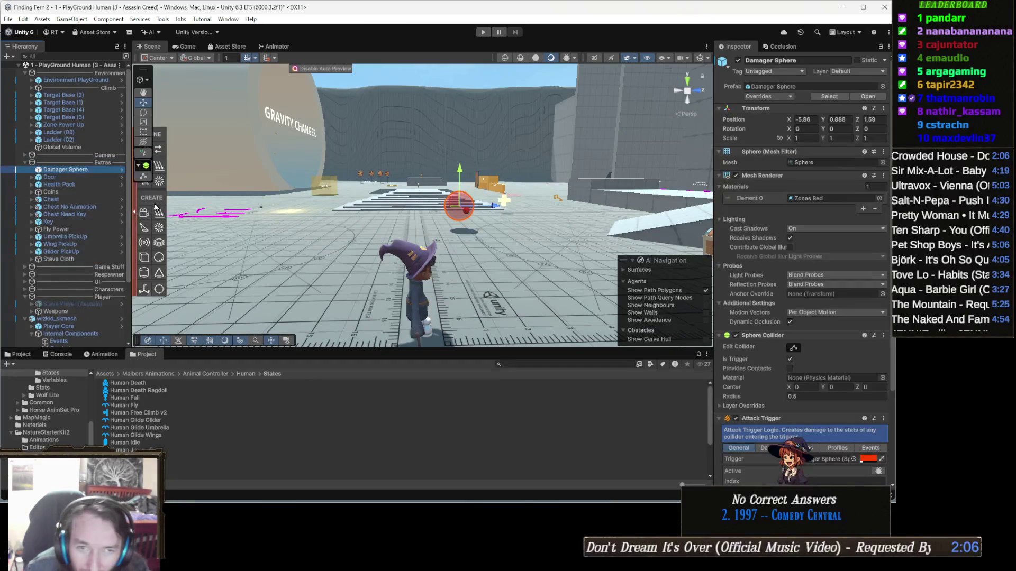
key("Down")
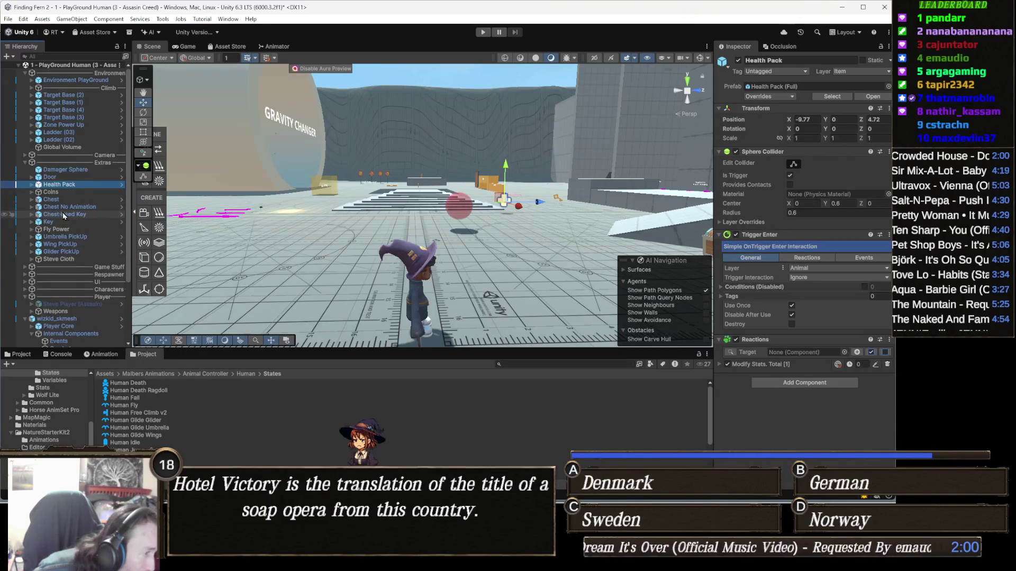
key("Up")
key("Up")
key("Up")
key("Left")
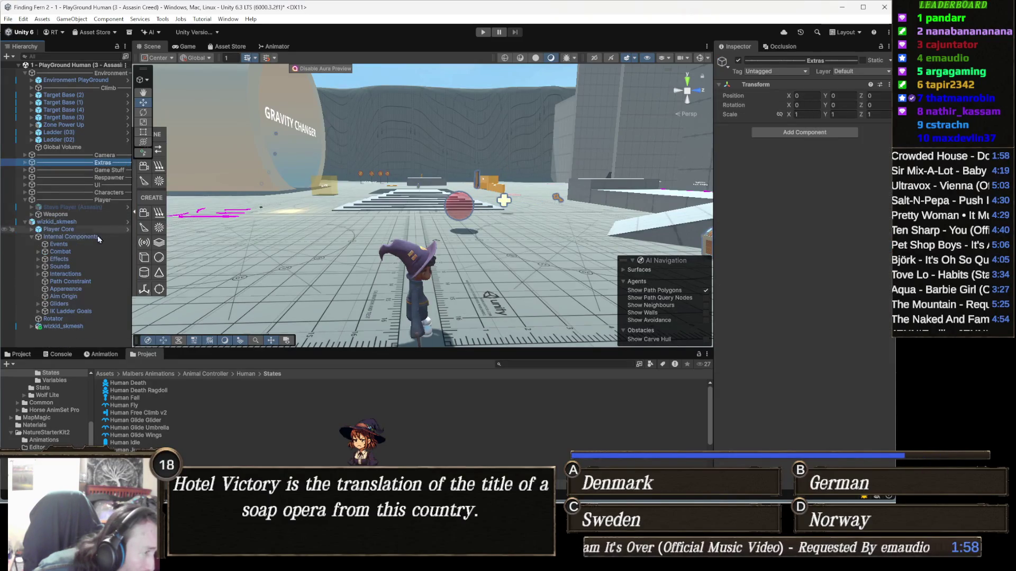
left_click(117, 170)
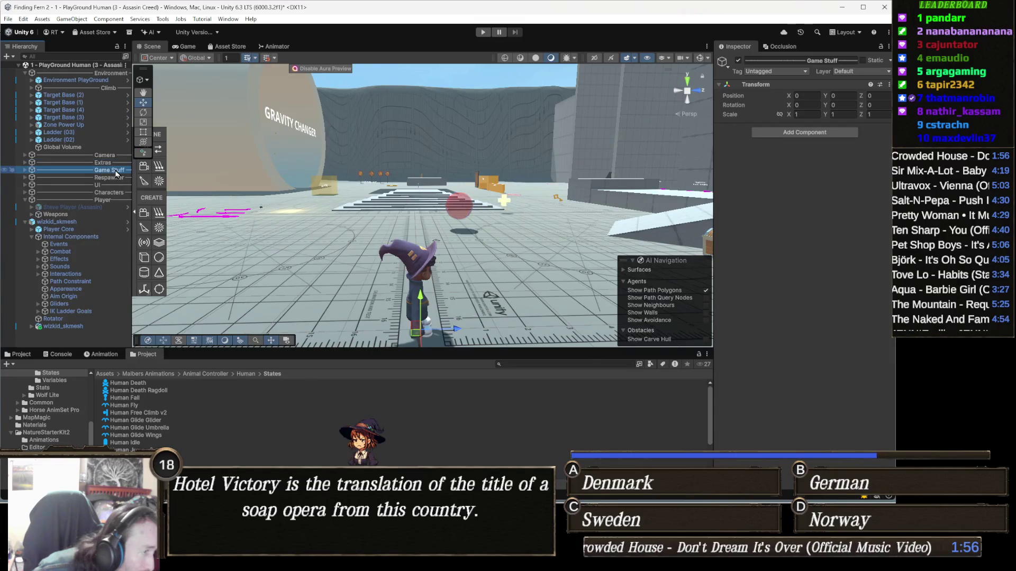
key("Right")
key("Down")
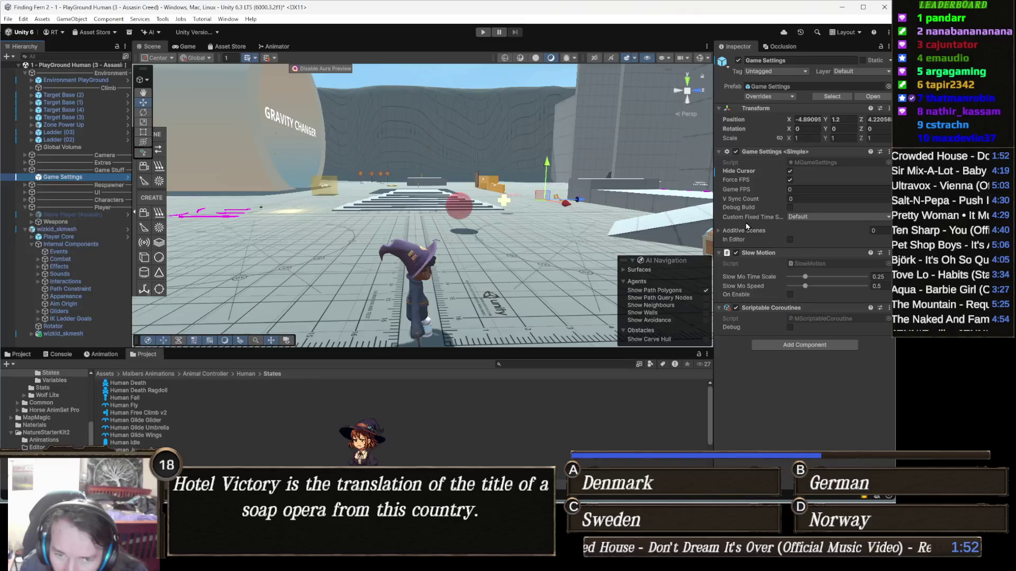
Check Debug Build in the Game Settings component and enter Play mode.
left_click(790, 208)
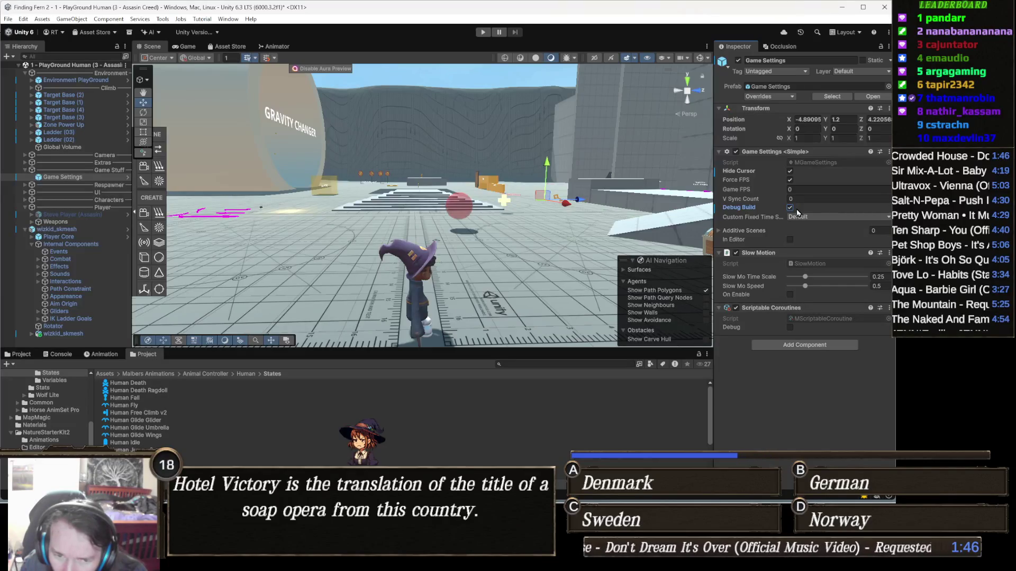
left_click(483, 31)
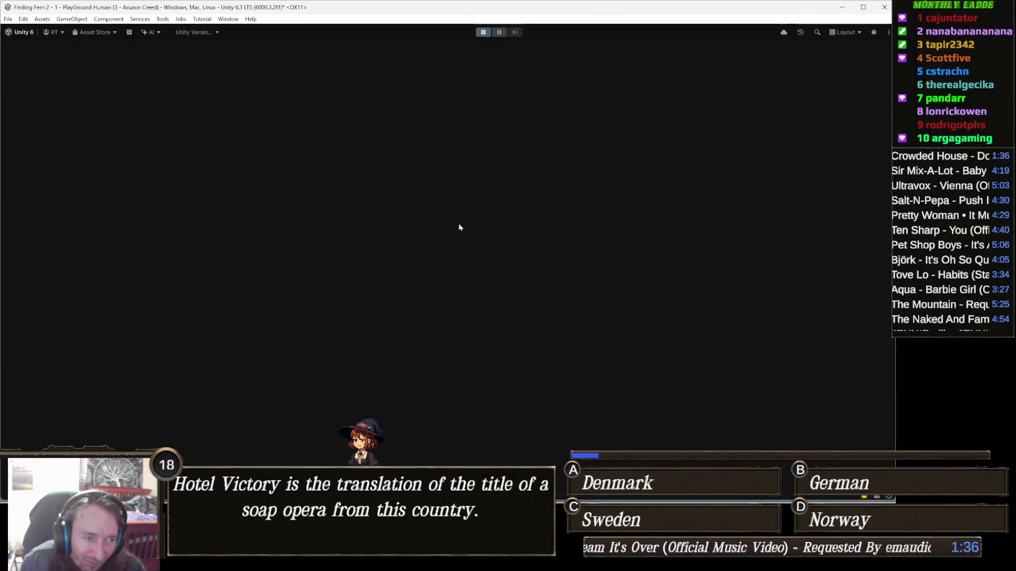
Run forward past a coin to the yellow wall, climb it with E, and cross the tops.
key("w")
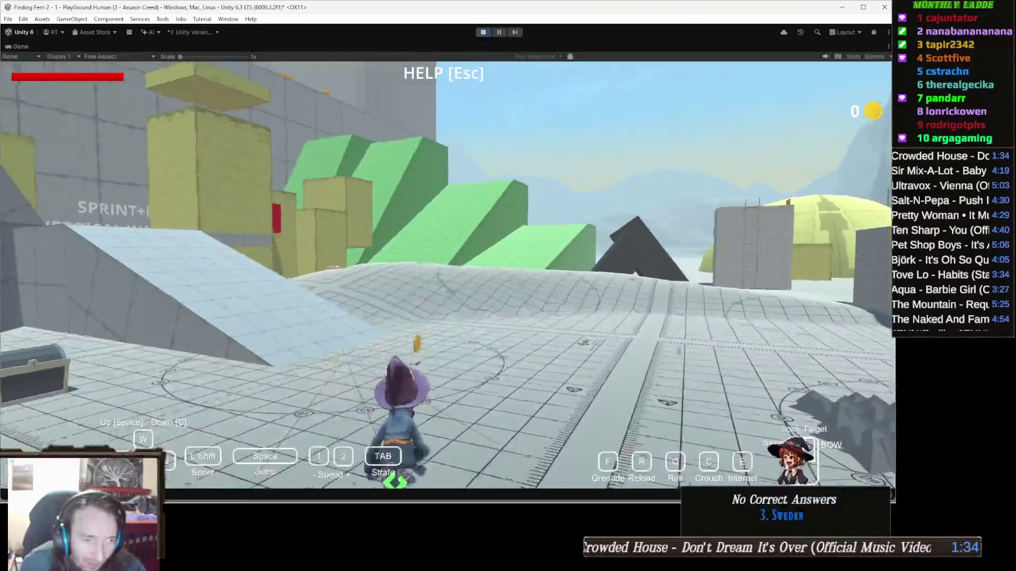
key("w")
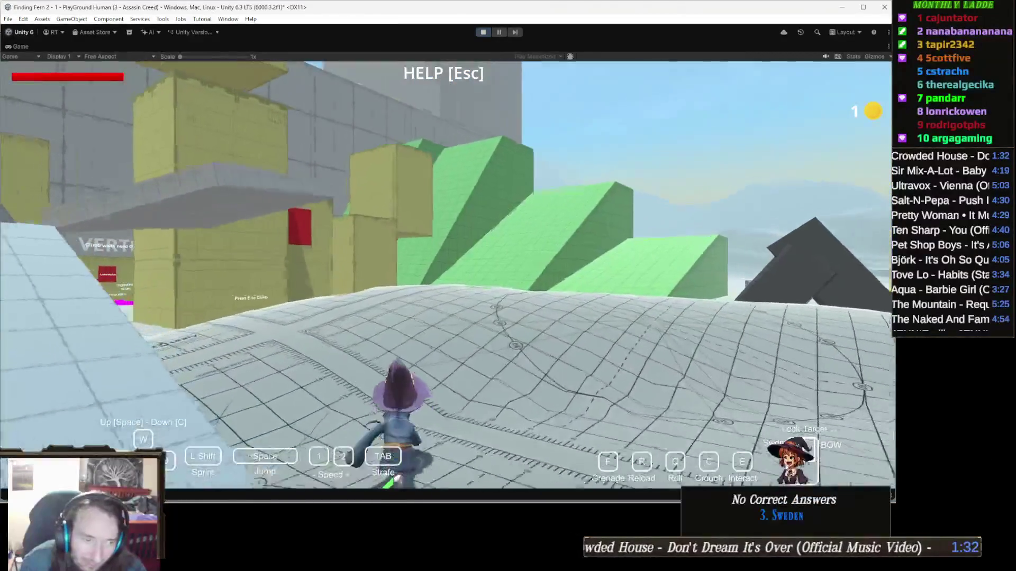
key("w")
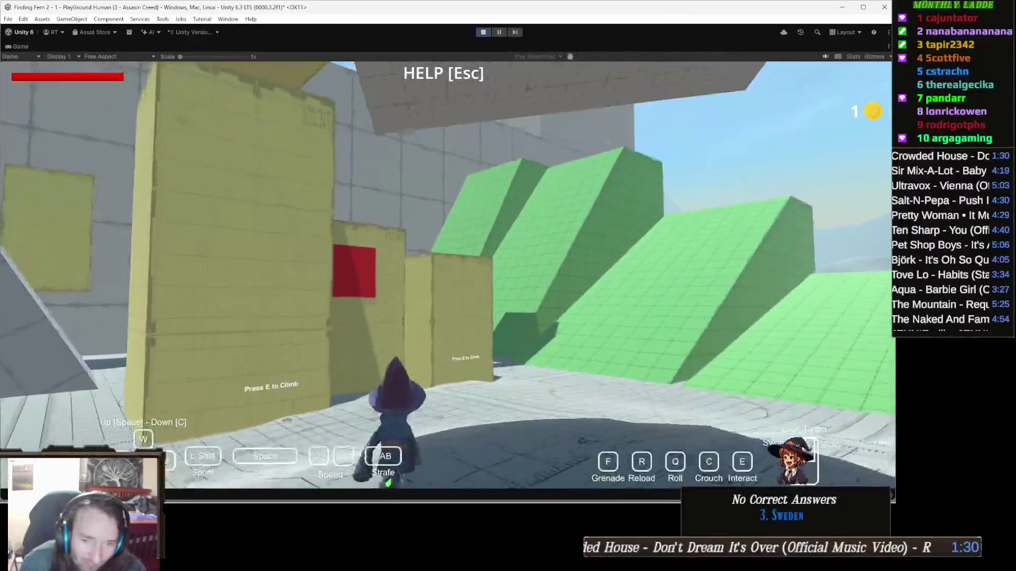
key("w")
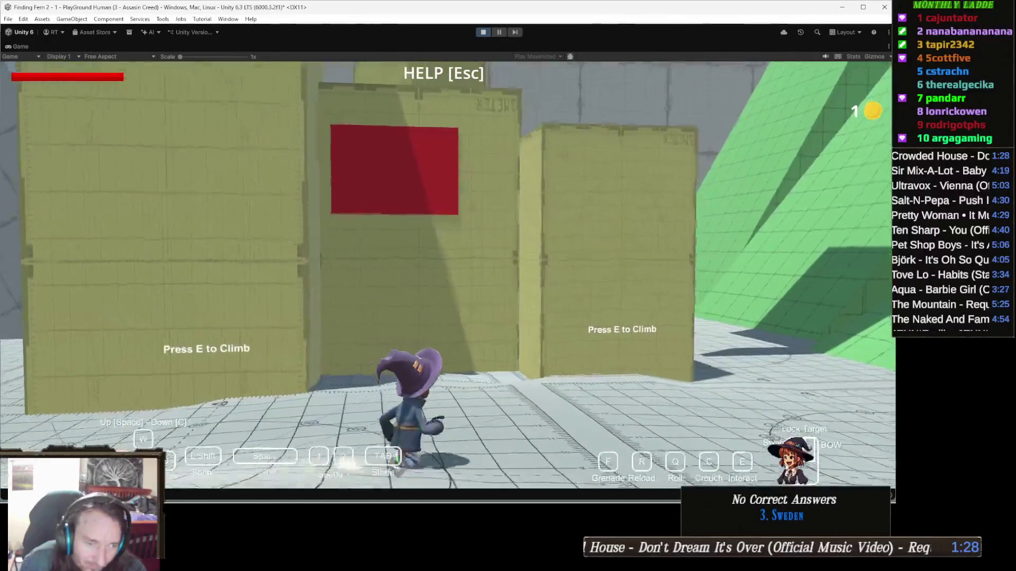
key("w")
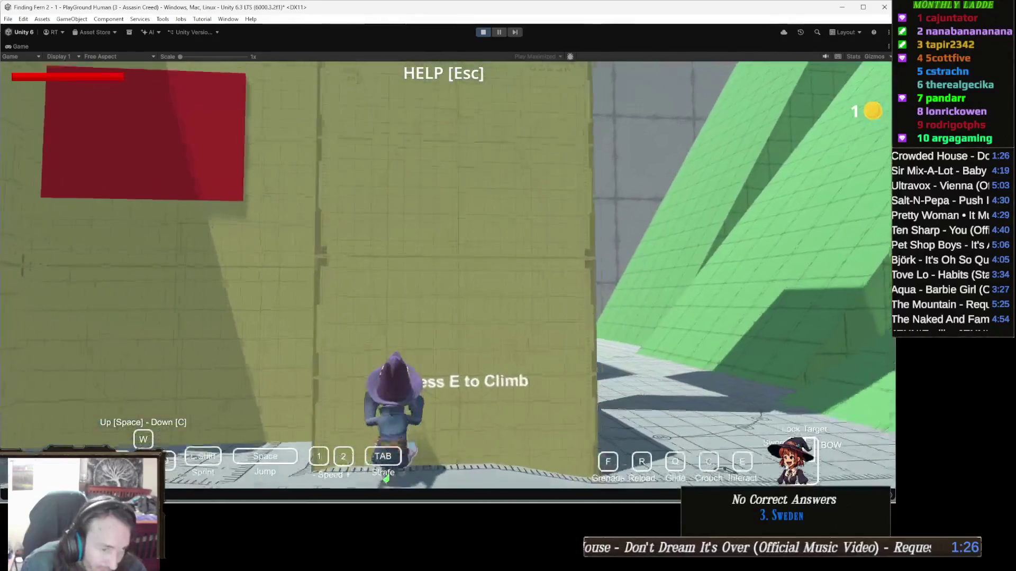
key("e")
key("w")
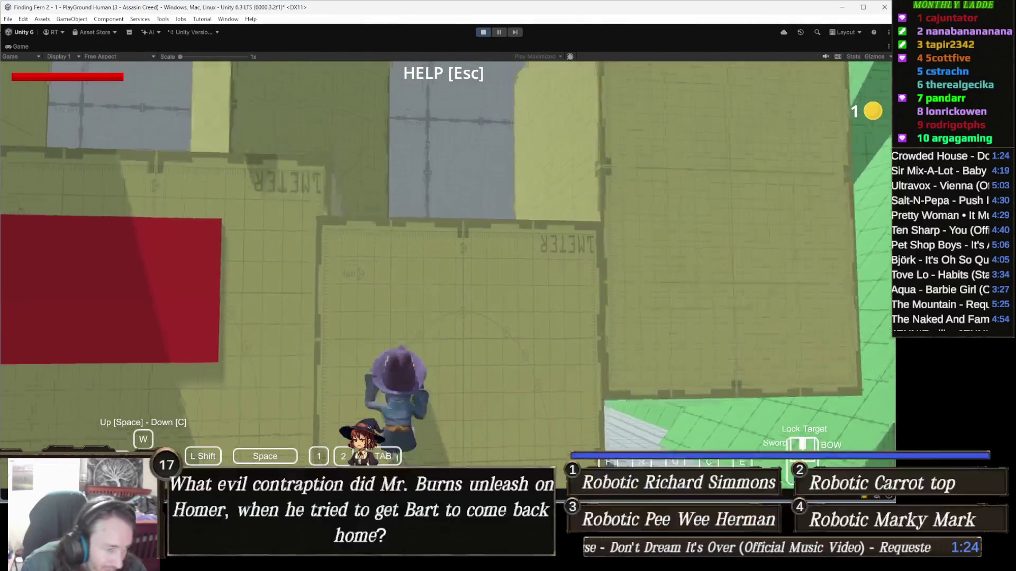
key("w")
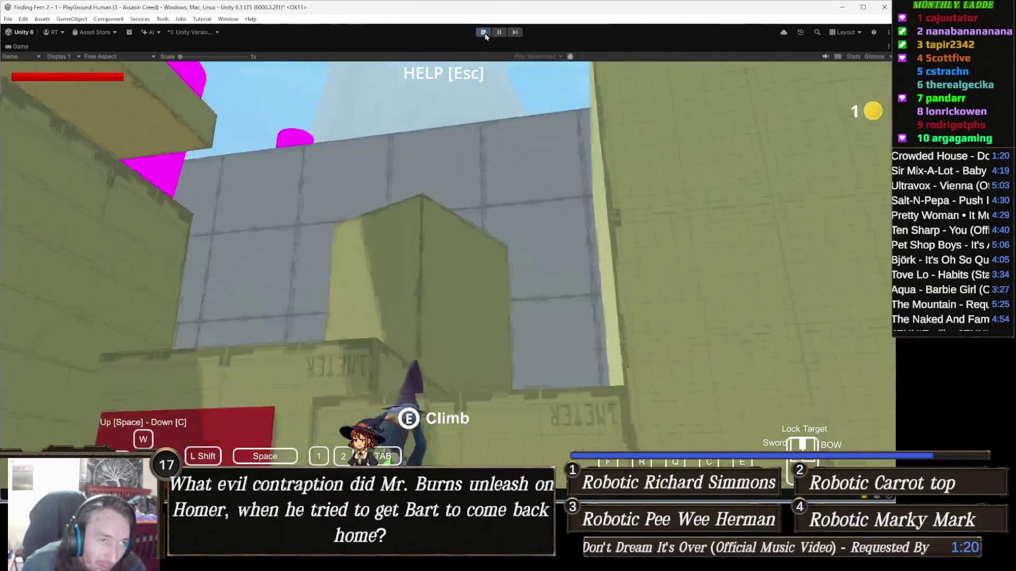
Stop the game, show the Console, and select the Game Settings object.
left_click(483, 32)
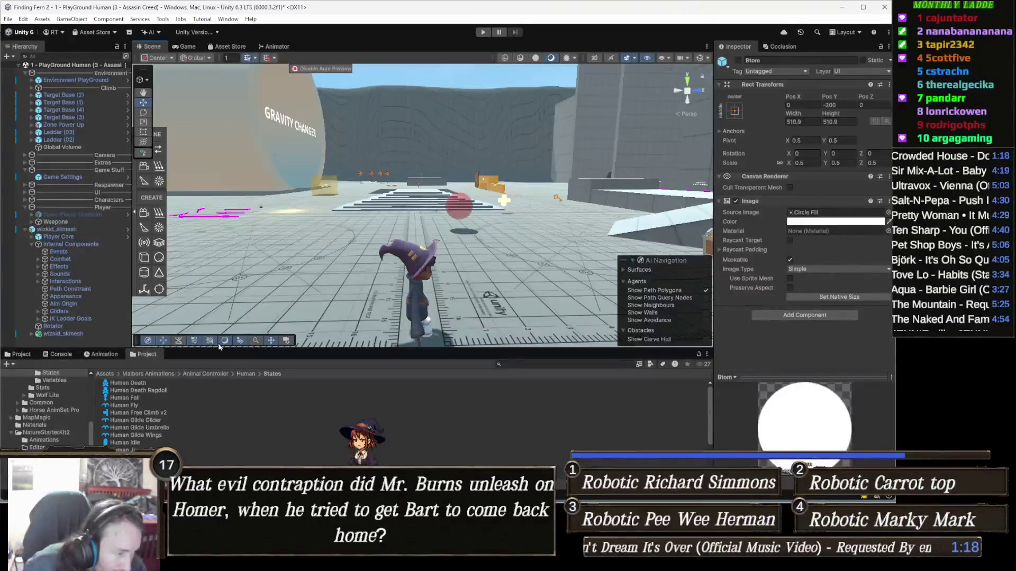
left_click(58, 358)
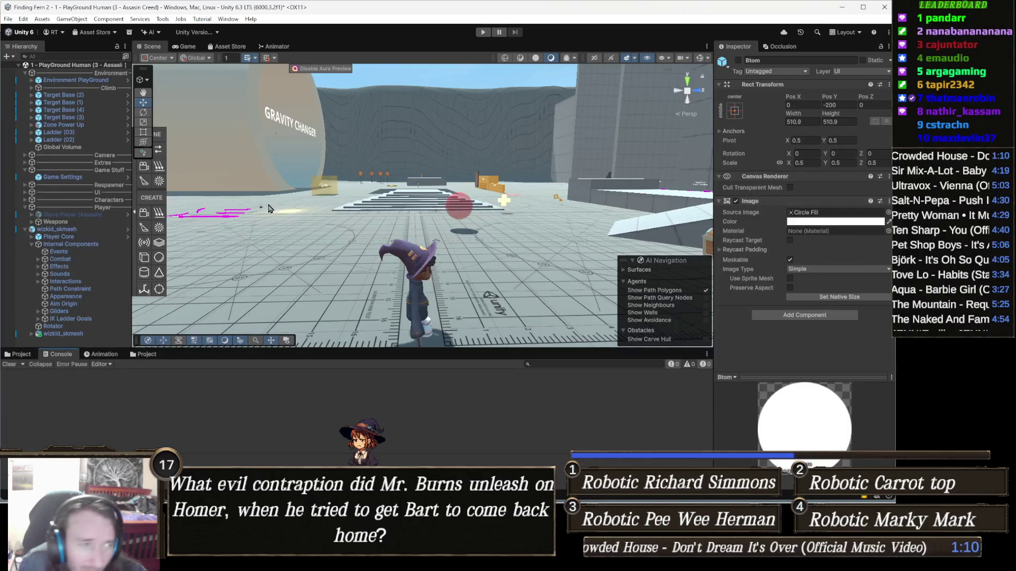
left_click(63, 177)
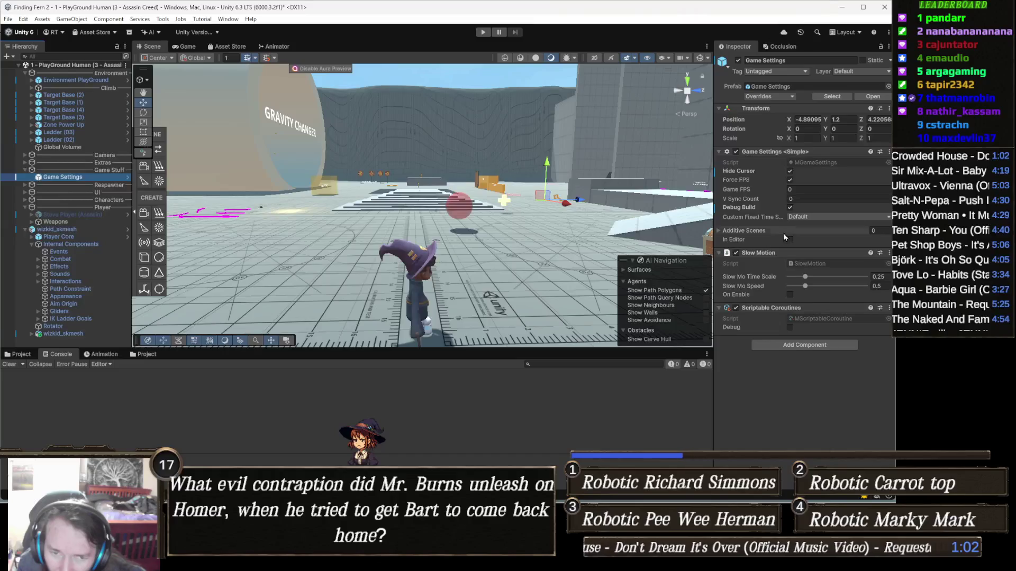
Check In Editor and Scriptable Coroutines Debug, then start Play mode again.
left_click(745, 240)
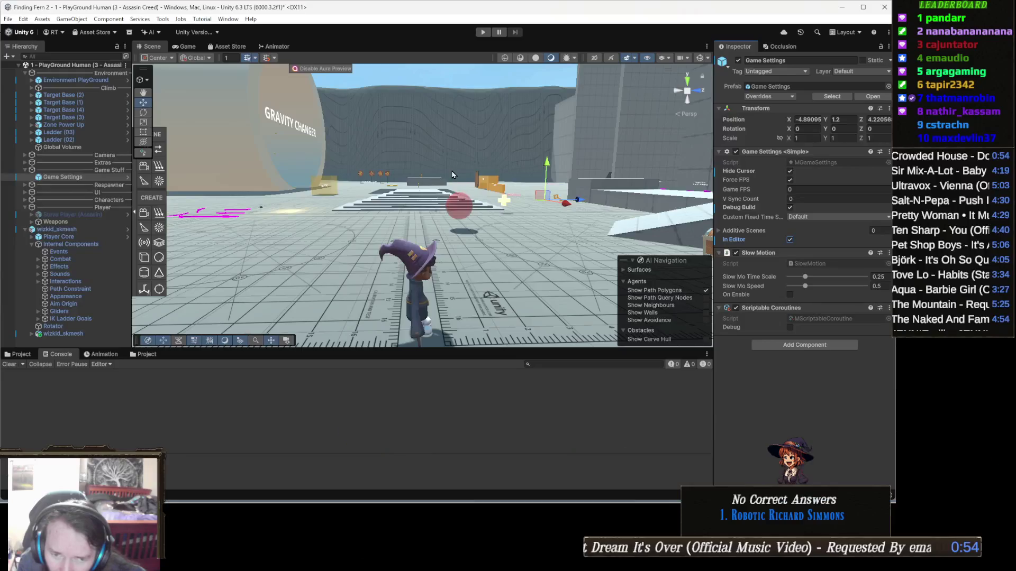
left_click(786, 335)
left_click(790, 328)
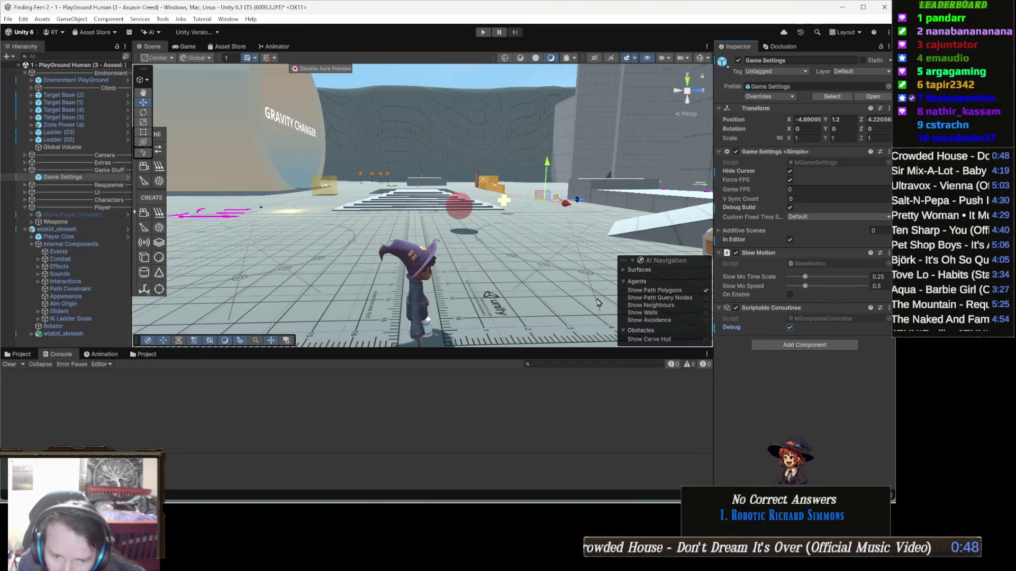
left_click(486, 33)
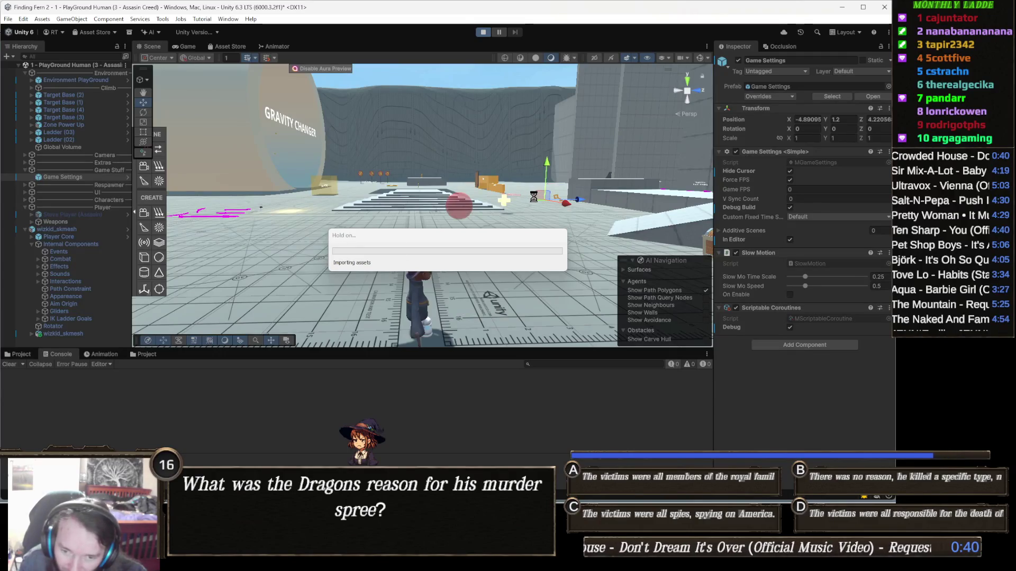
Run the character along the platforms to the yellow walls, stop the test, and switch to Visual Studio.
key("w")
key("w")
key("w")
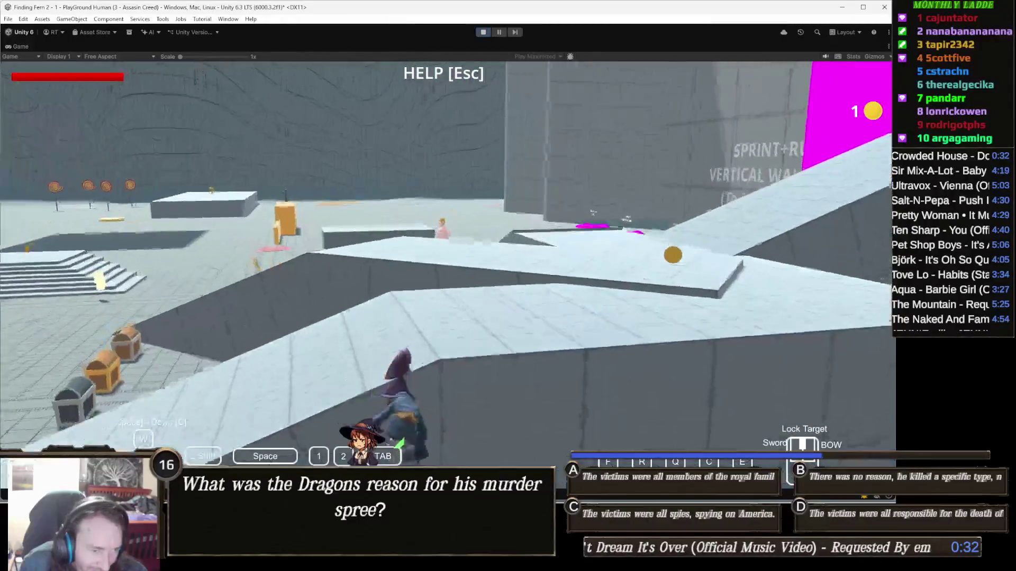
key("w")
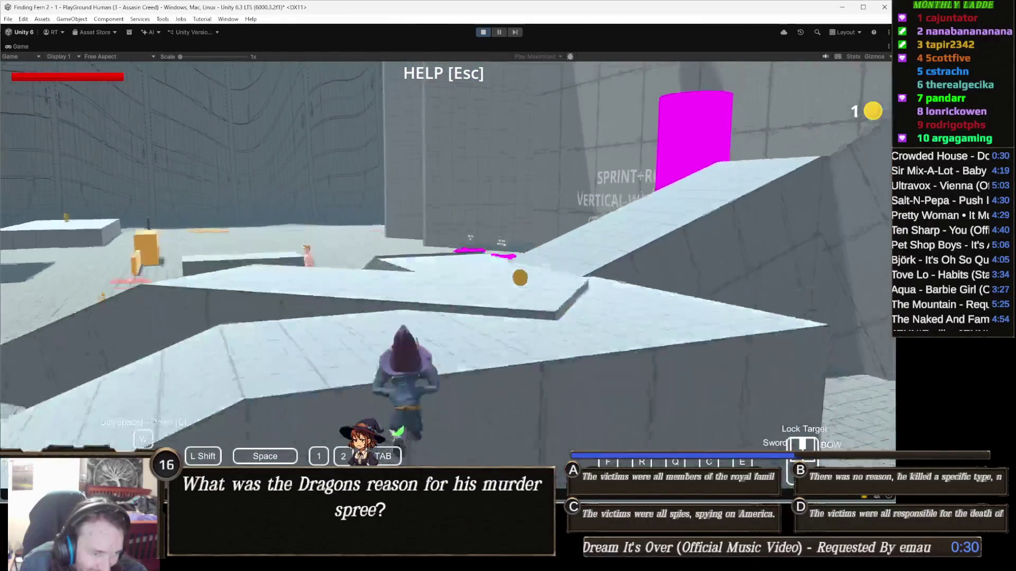
key("w")
key("w")
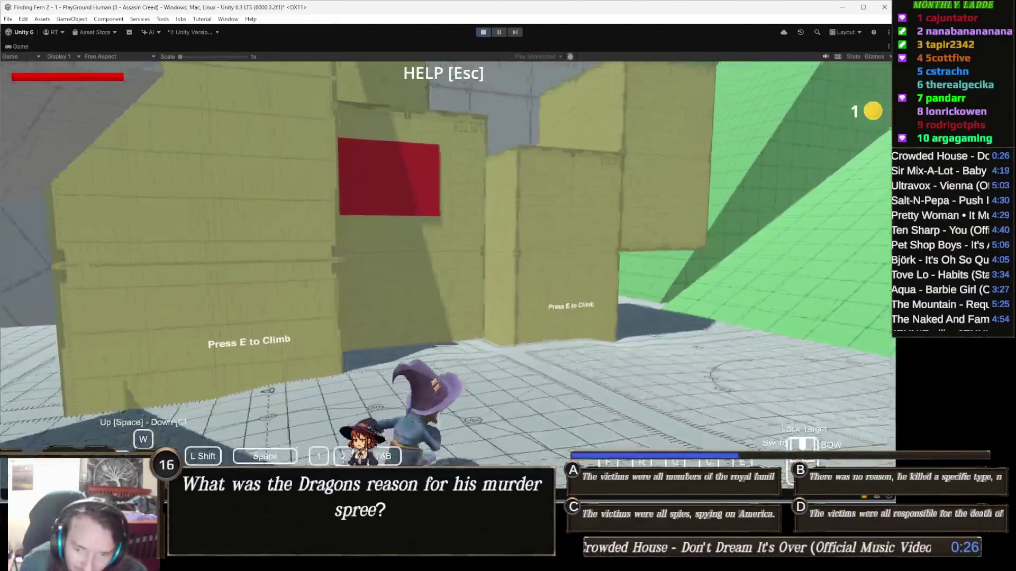
key("w")
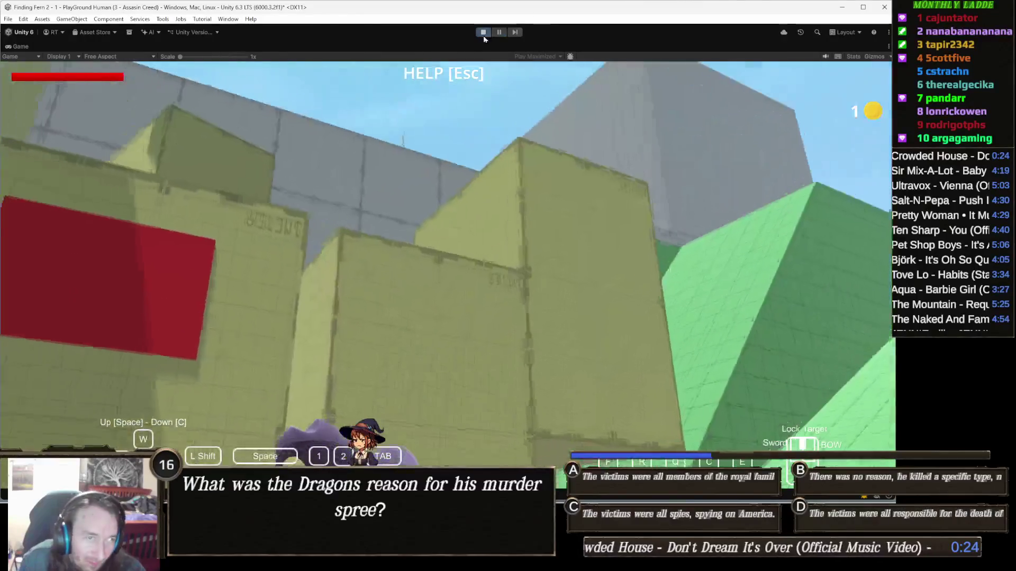
left_click(483, 33)
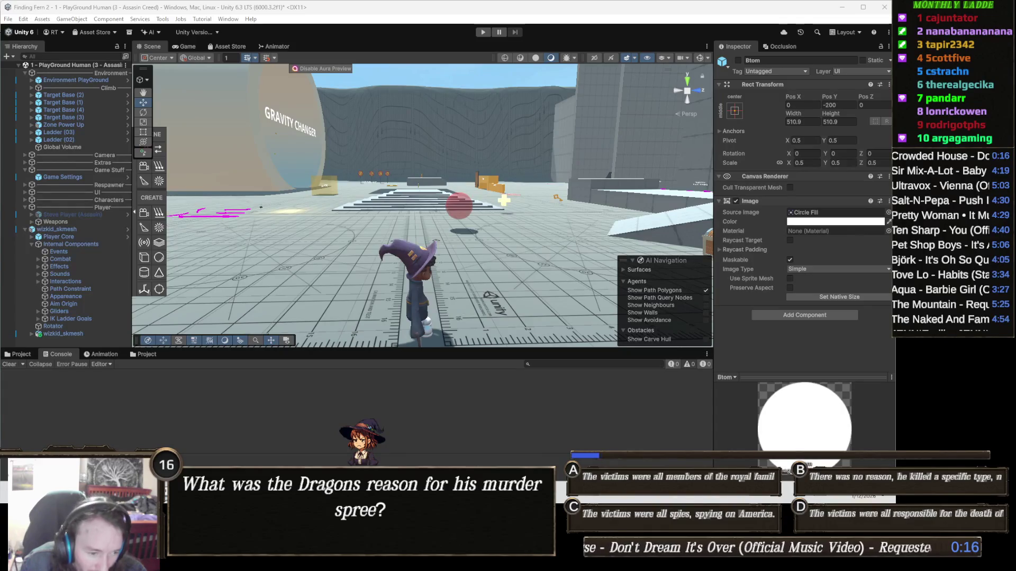
key("alt+Tab")
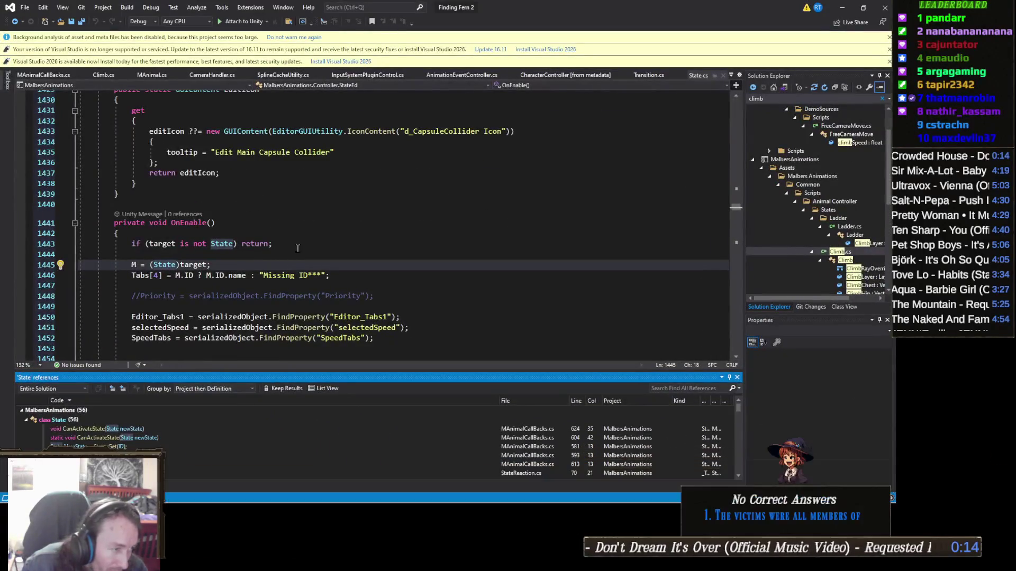
Follow the CanActivateState reference to the State Activate() method definition.
scroll(236, 232, "down", 3)
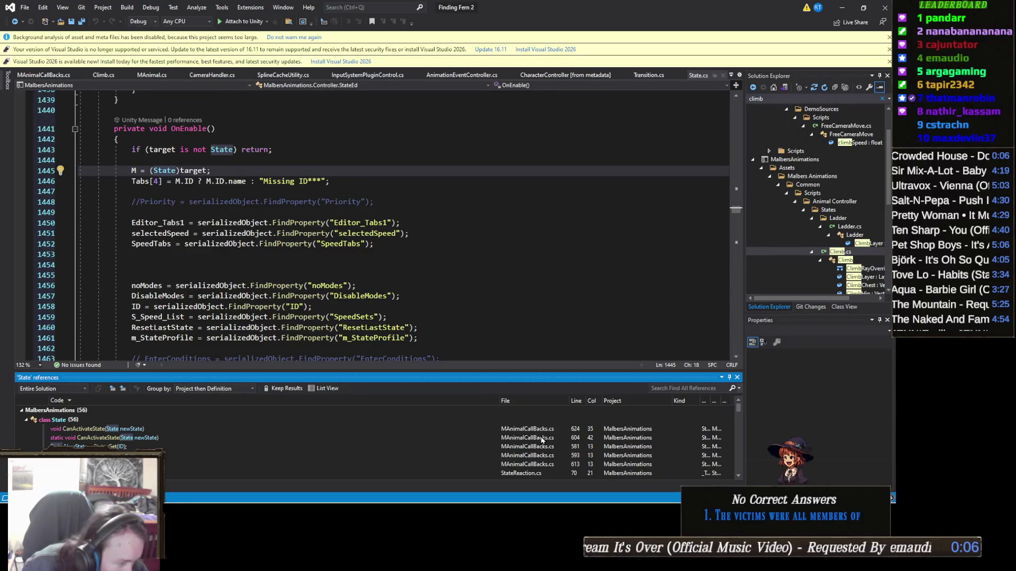
double_click(540, 438)
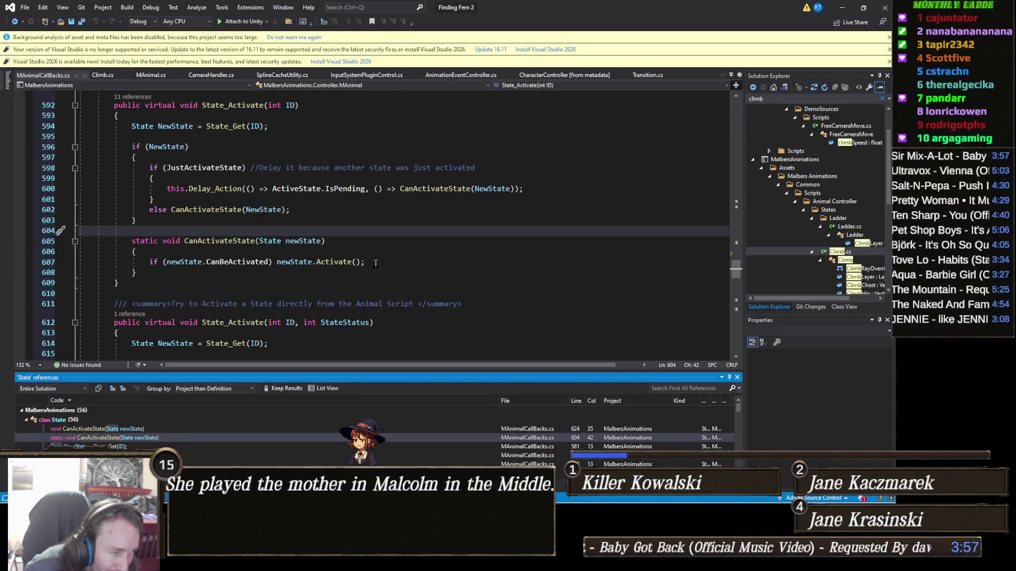
left_click(330, 265)
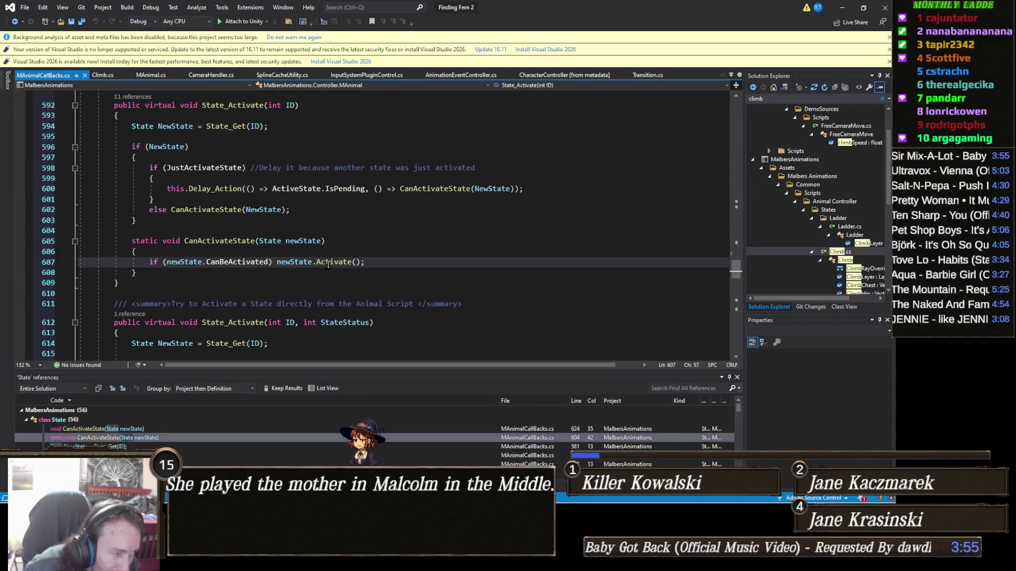
right_click(329, 266)
left_click(379, 320)
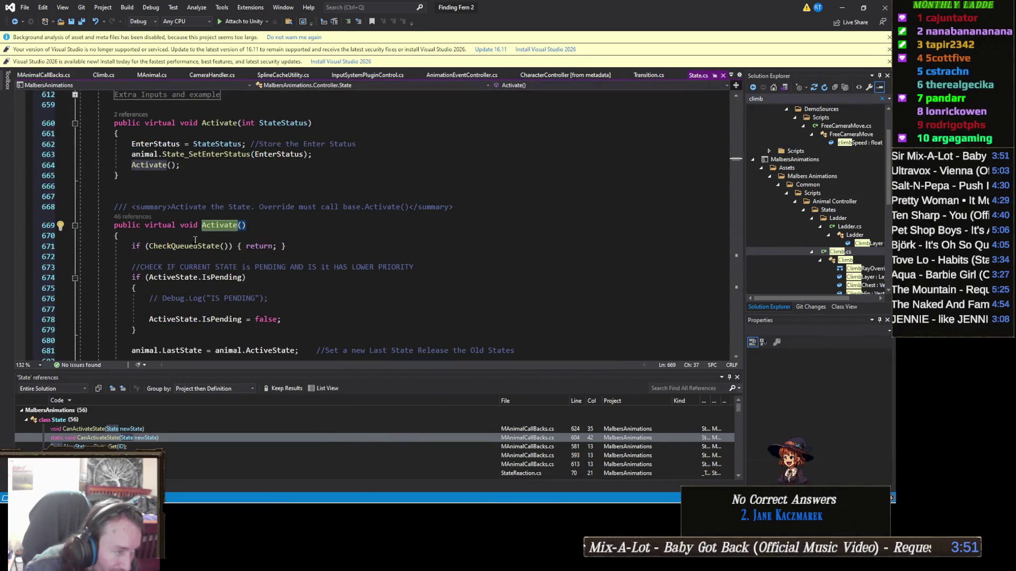
Add Debug.Log(name); at the start of Activate(), save State.cs, and minimize Visual Studio.
key("Down")
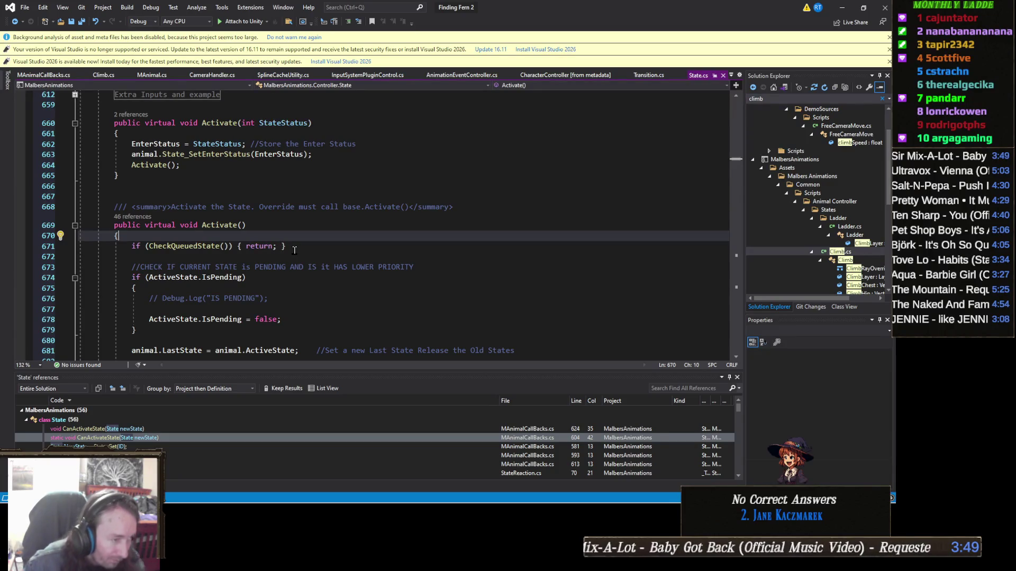
key("Return")
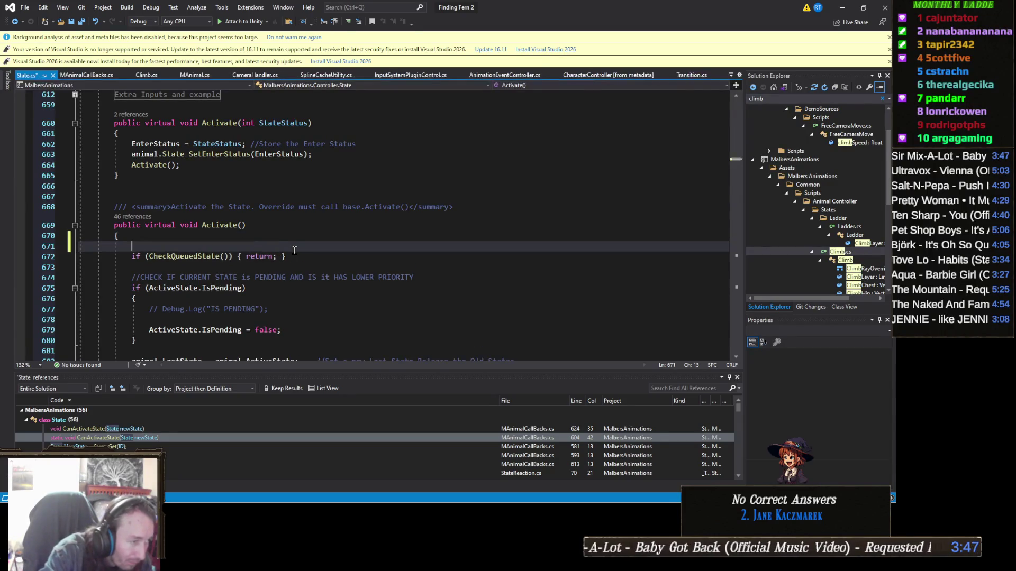
type("Debug.")
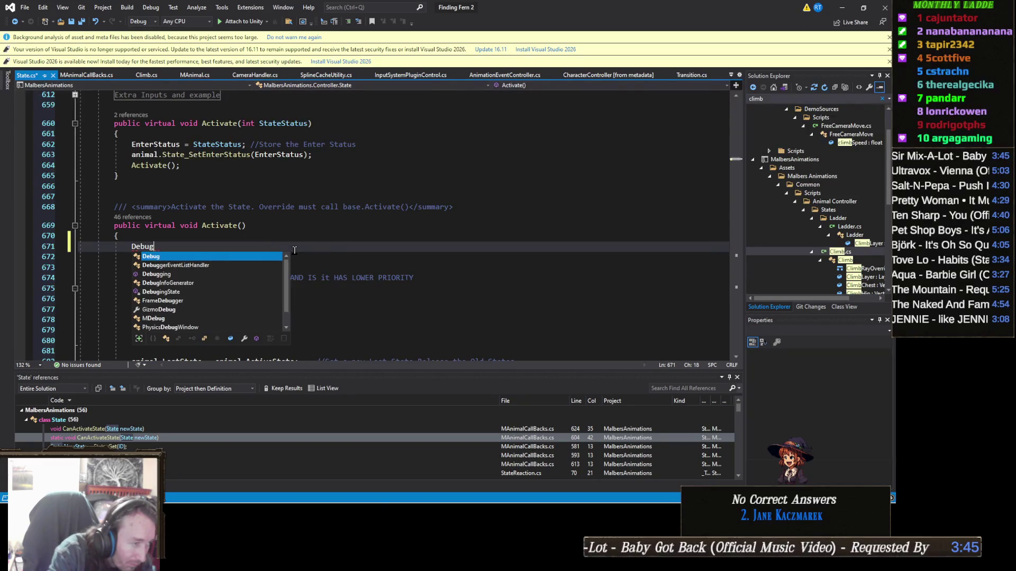
type("Log(")
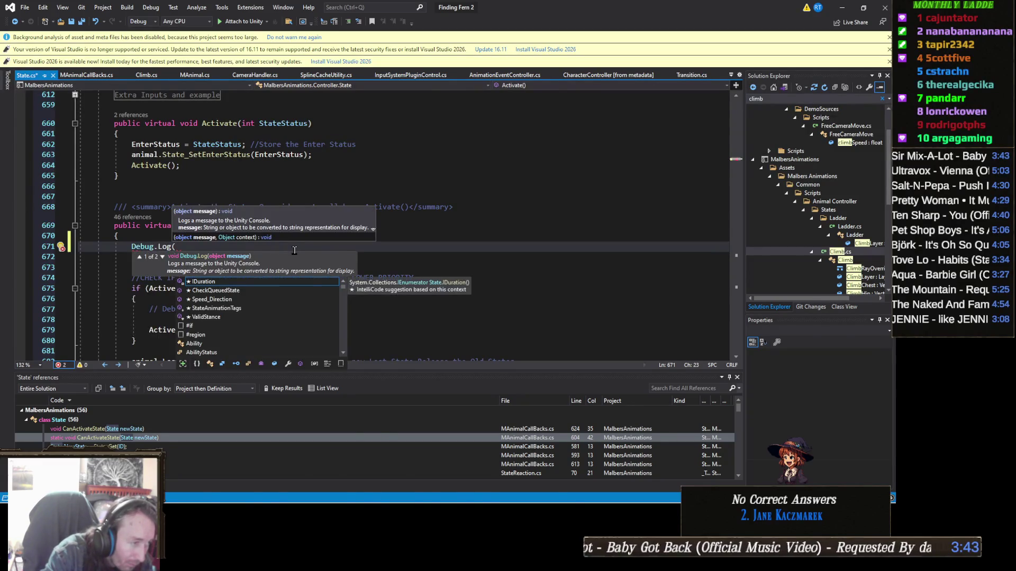
type("name);")
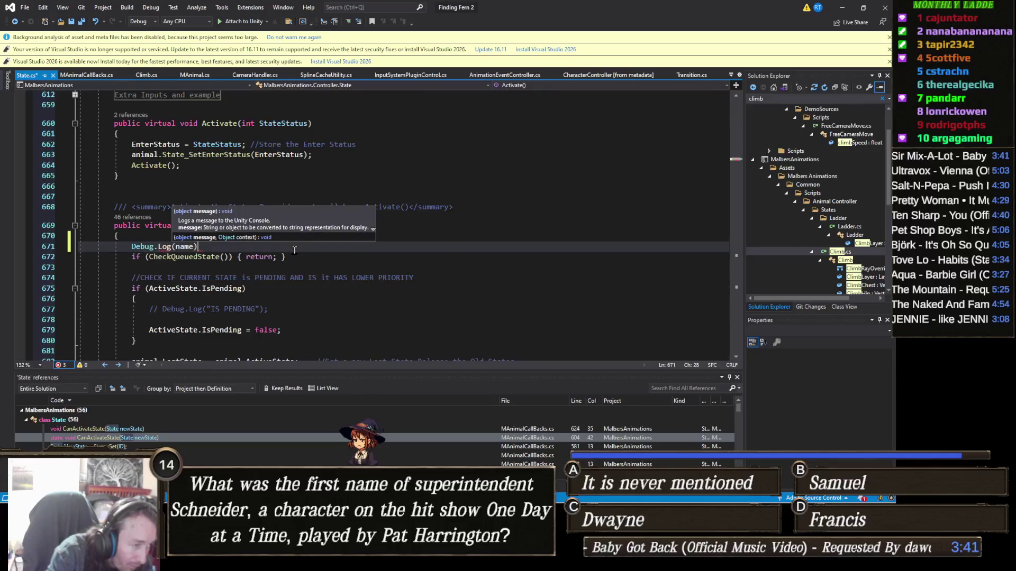
key("ctrl+s")
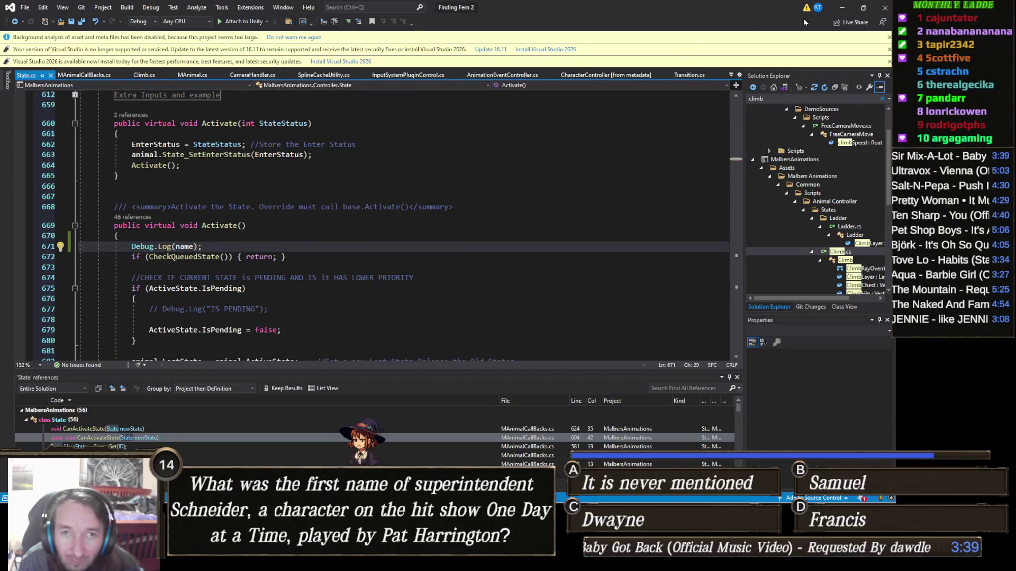
left_click(842, 8)
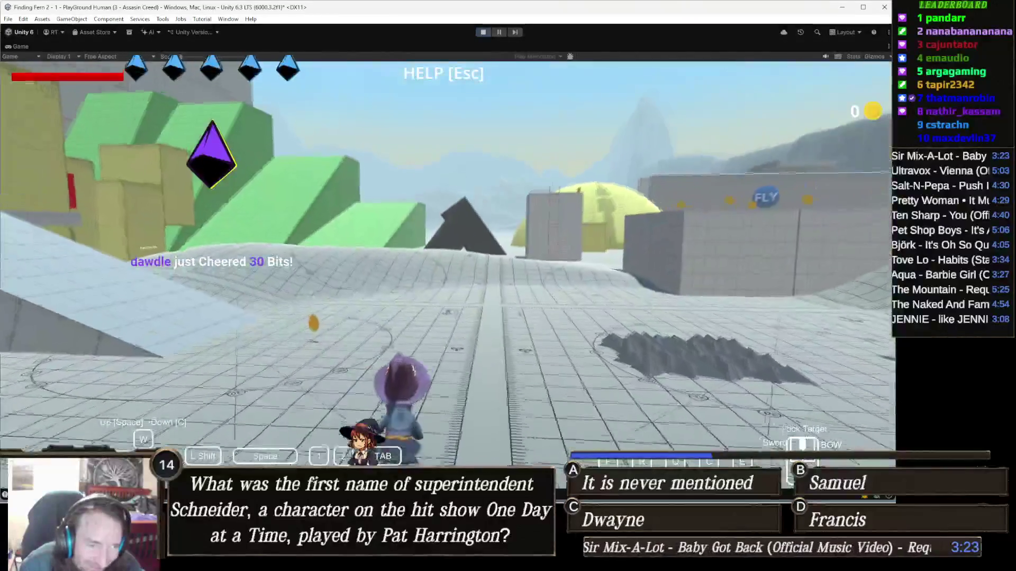
Steer past a coin to the yellow wall, climb with E, drop with C, then stop the game.
key("a")
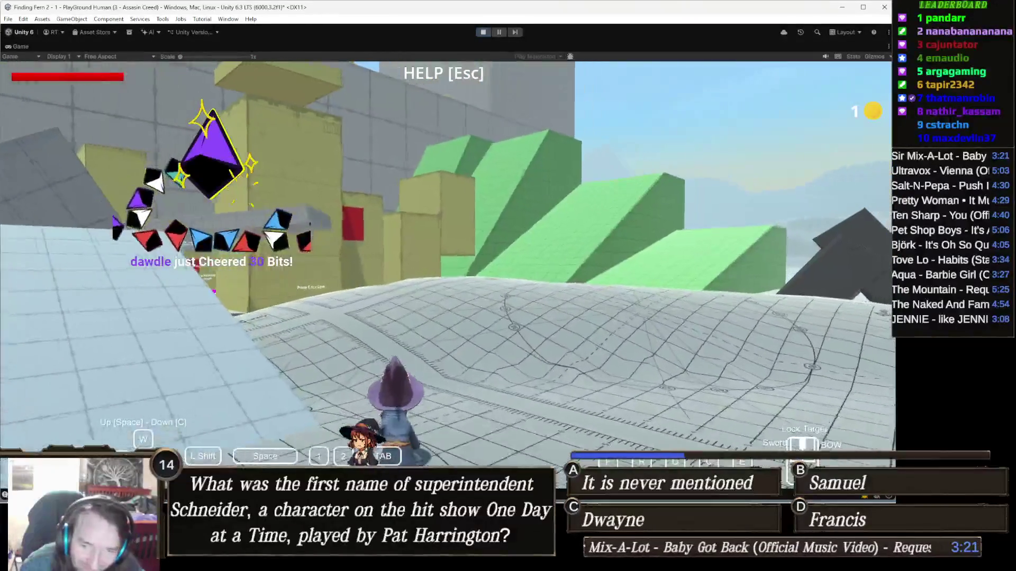
key("a")
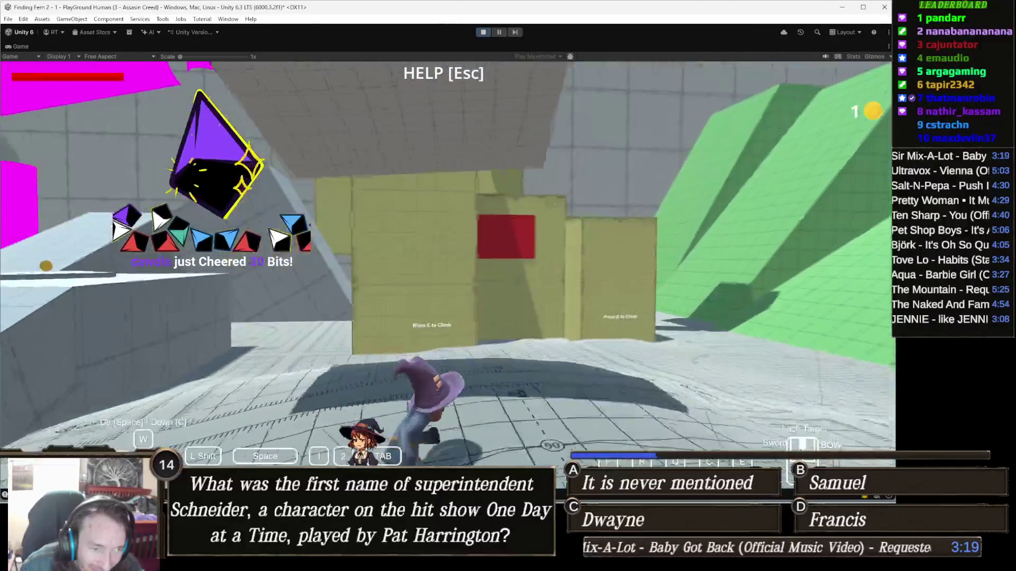
key("d")
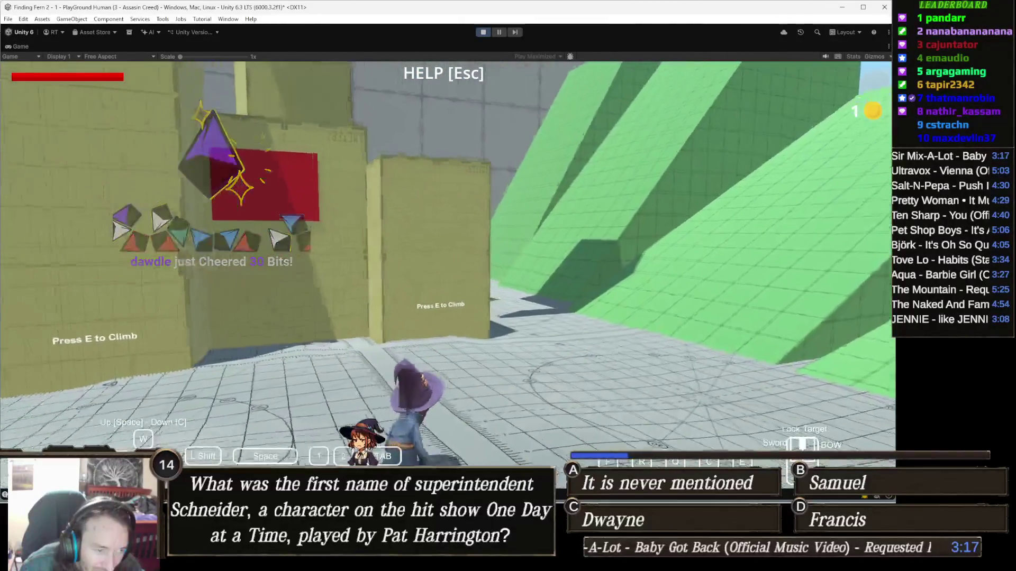
key("w")
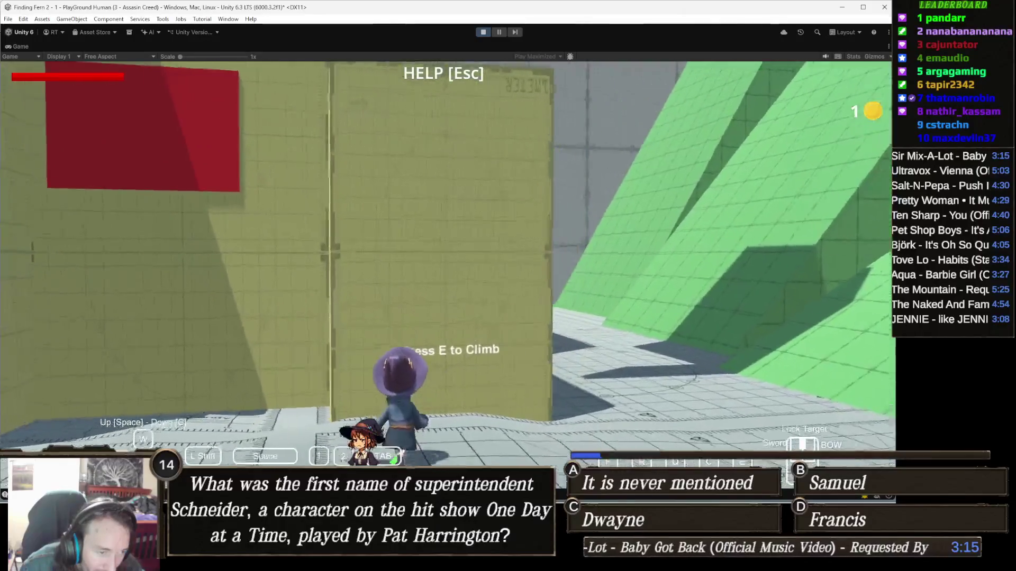
key("e")
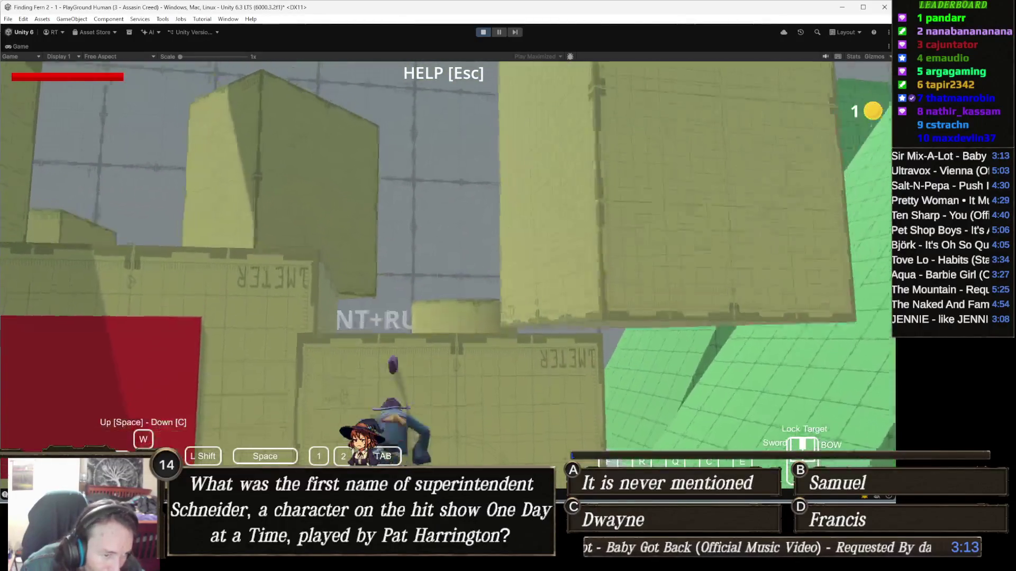
key("c")
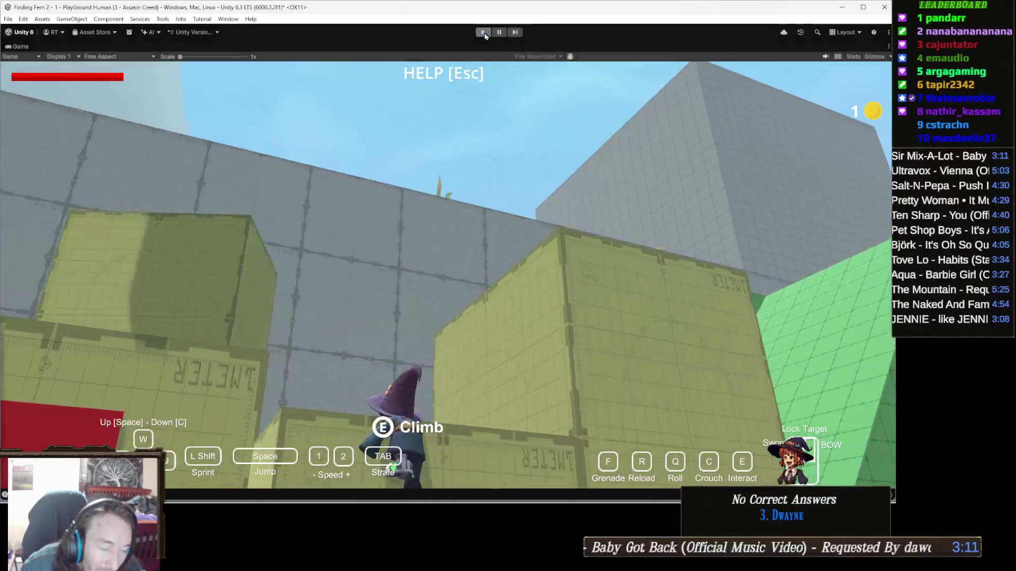
left_click(483, 33)
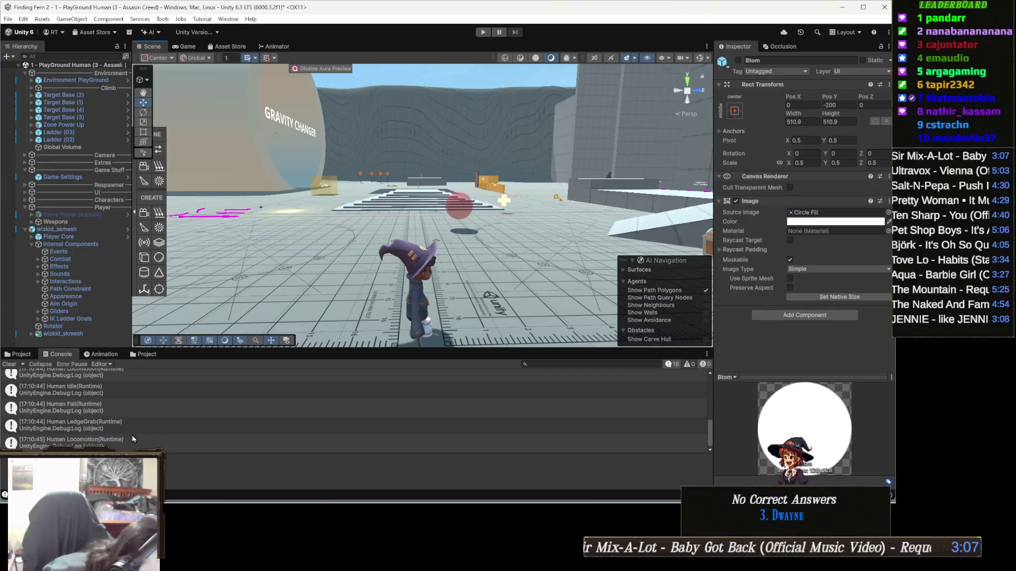
Scroll through the Console's logged state names, then switch to the Project's Human States folder.
scroll(127, 424, "up", 2)
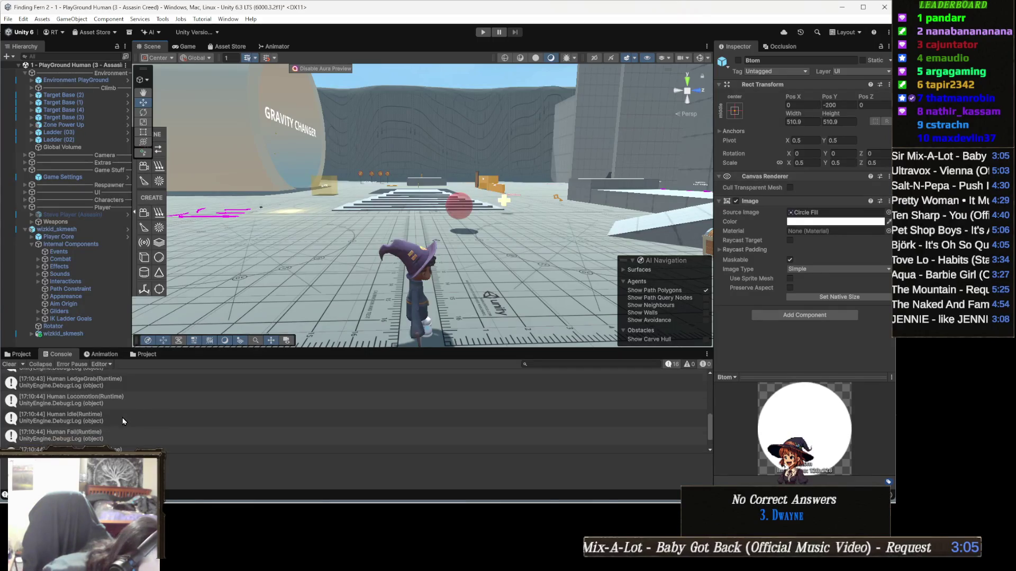
scroll(123, 421, "up", 2)
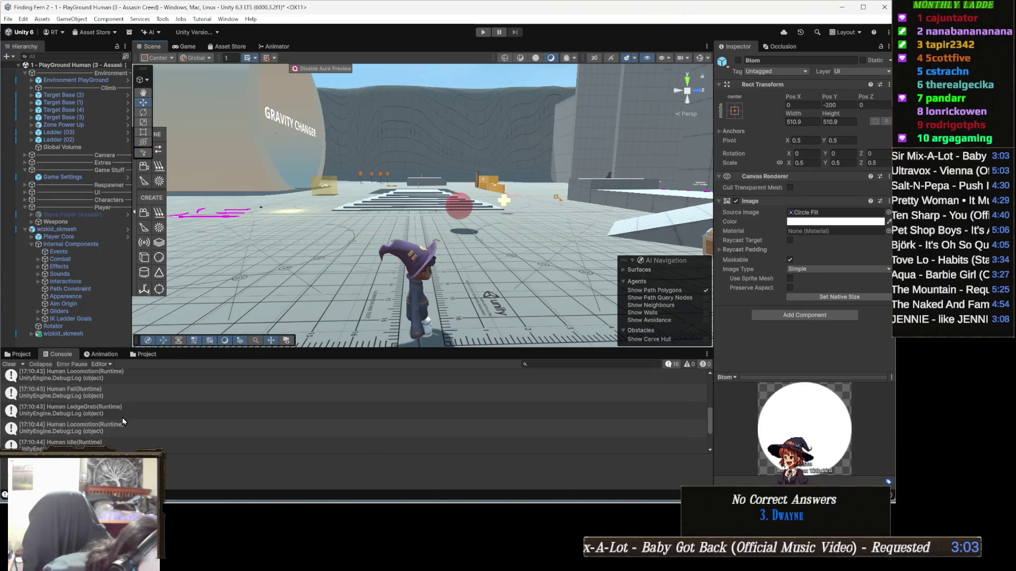
scroll(122, 421, "up", 1)
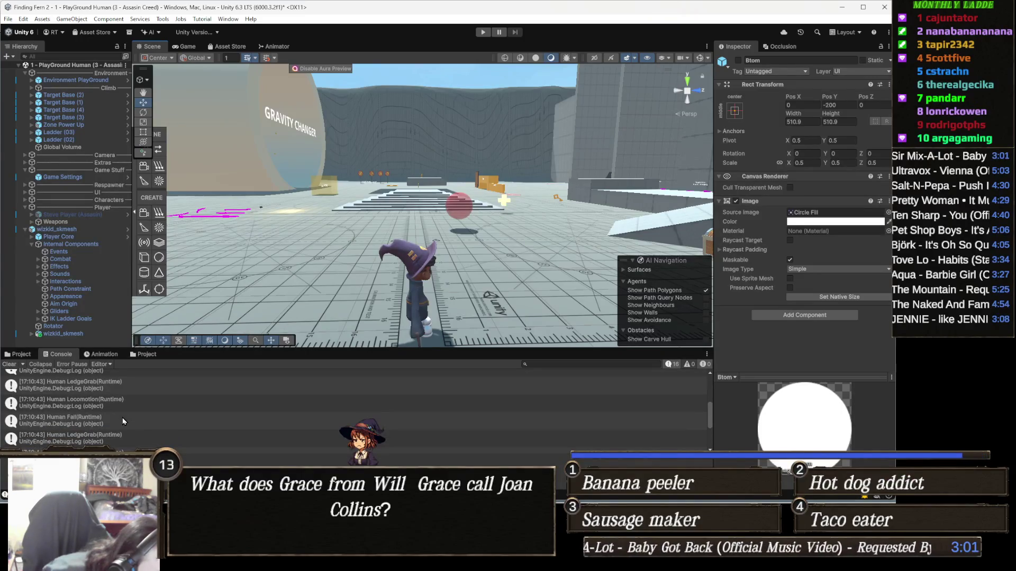
scroll(122, 418, "up", 1)
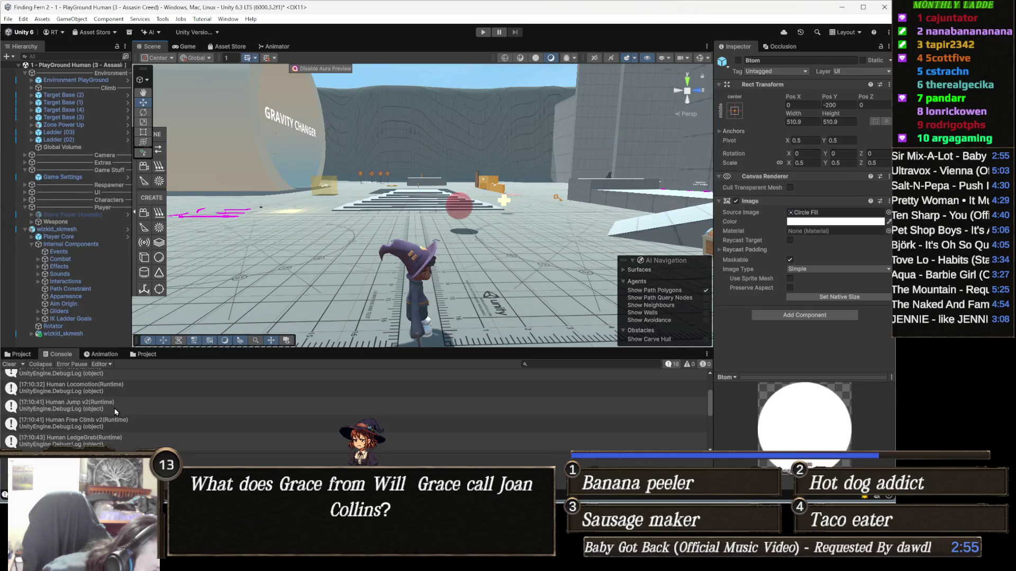
scroll(115, 412, "up", 2)
scroll(115, 412, "down", 5)
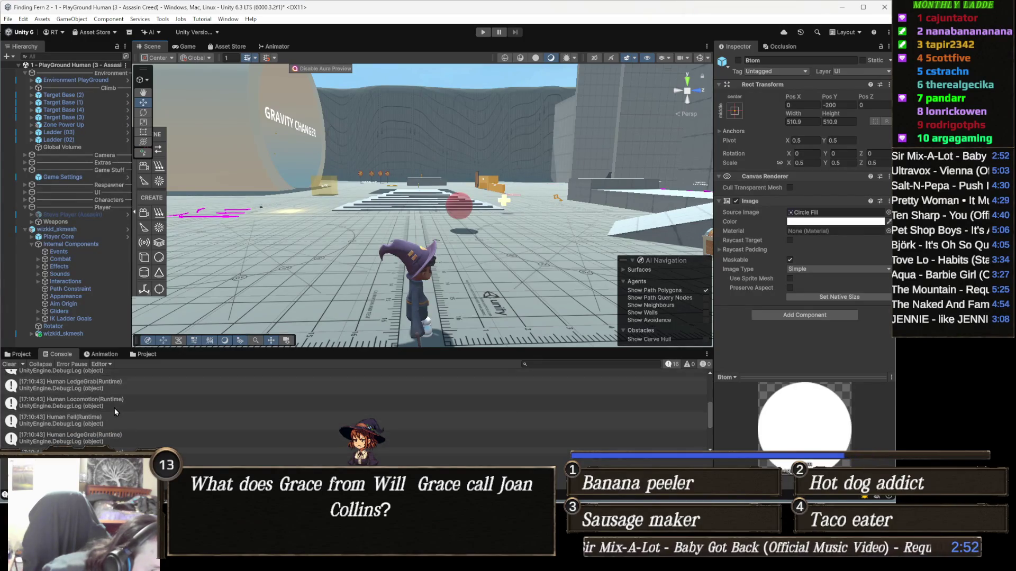
left_click(145, 354)
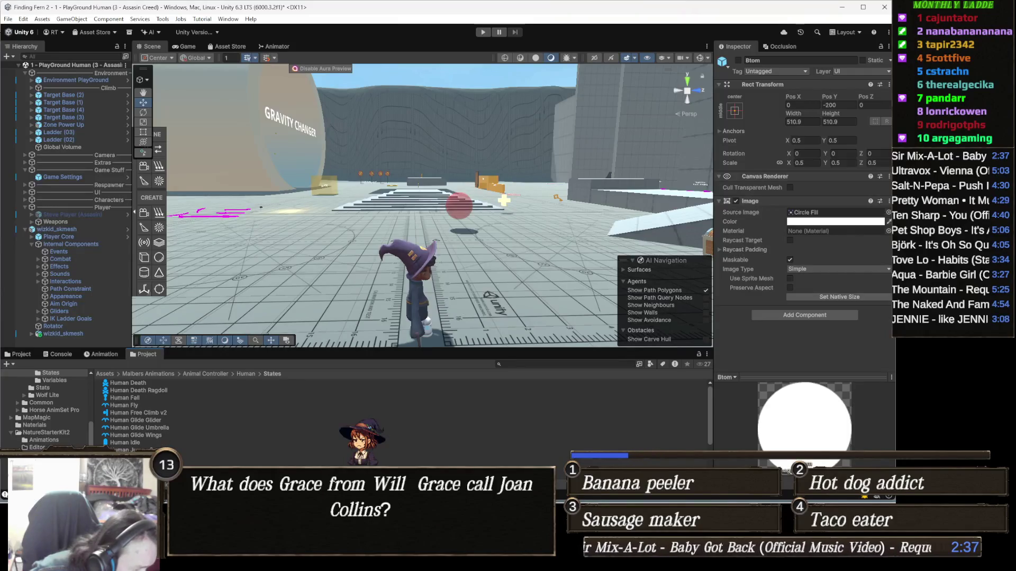
Inspect Human Ledge Grab, then scroll through wizkid_skmesh's Animal Controller climb parameters.
left_click(127, 457)
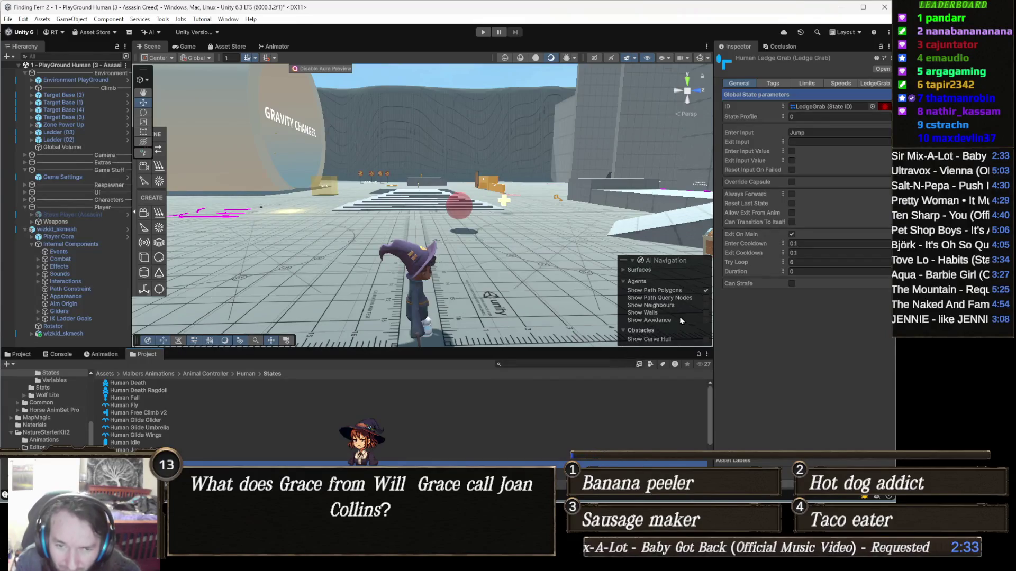
left_click(422, 272)
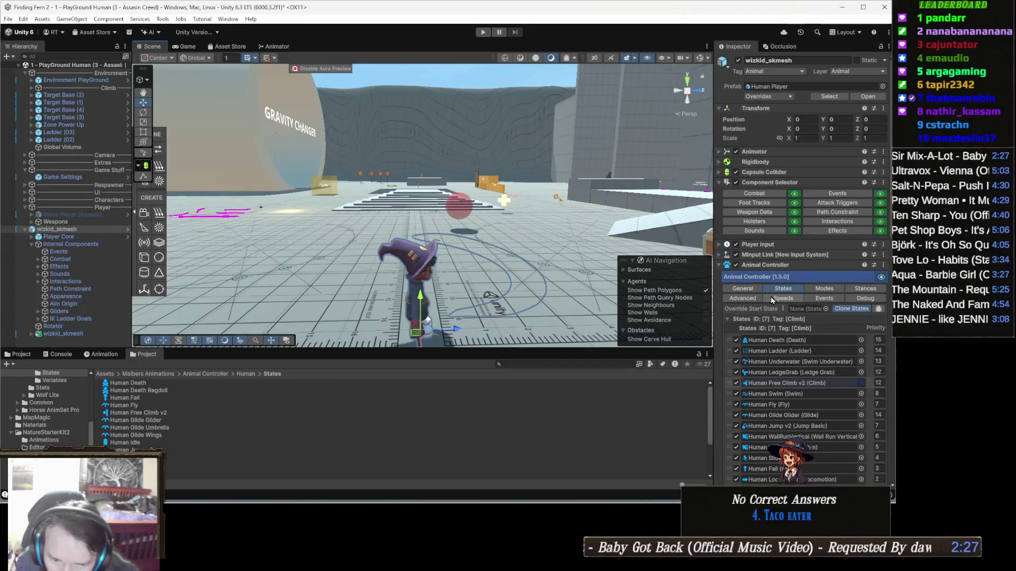
scroll(769, 321, "down", 3)
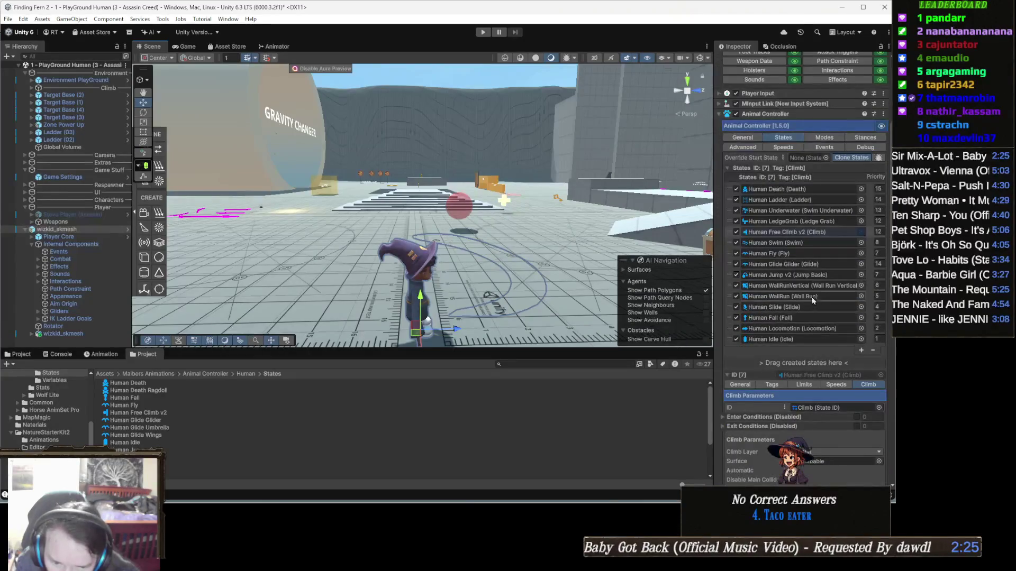
scroll(815, 294, "down", 1)
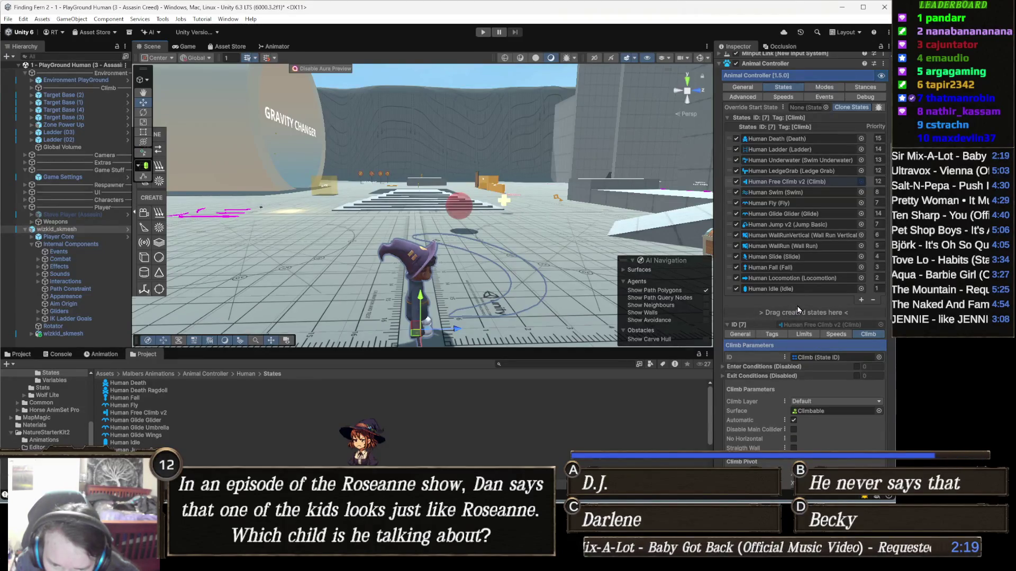
scroll(799, 310, "down", 2)
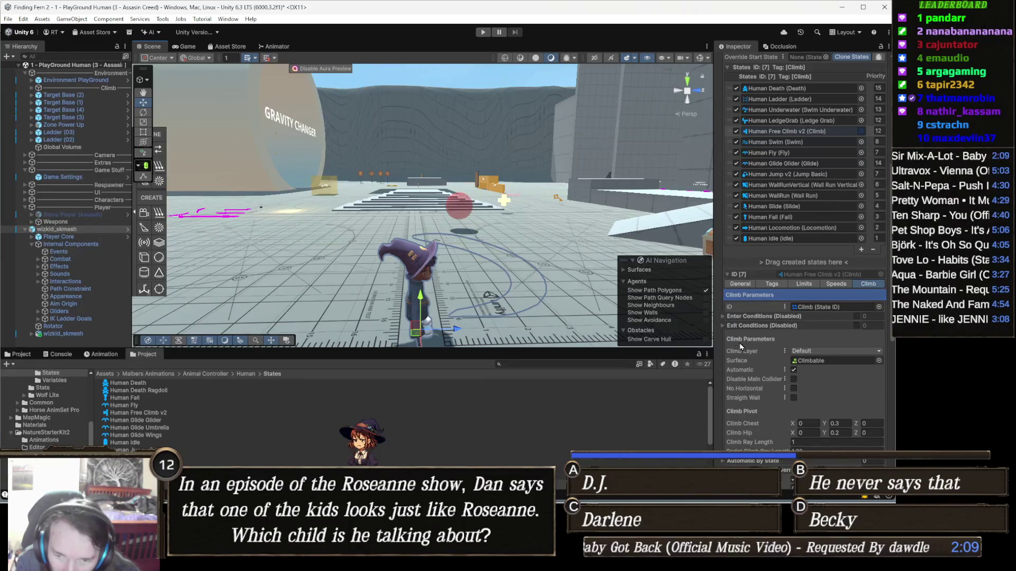
scroll(760, 356, "down", 2)
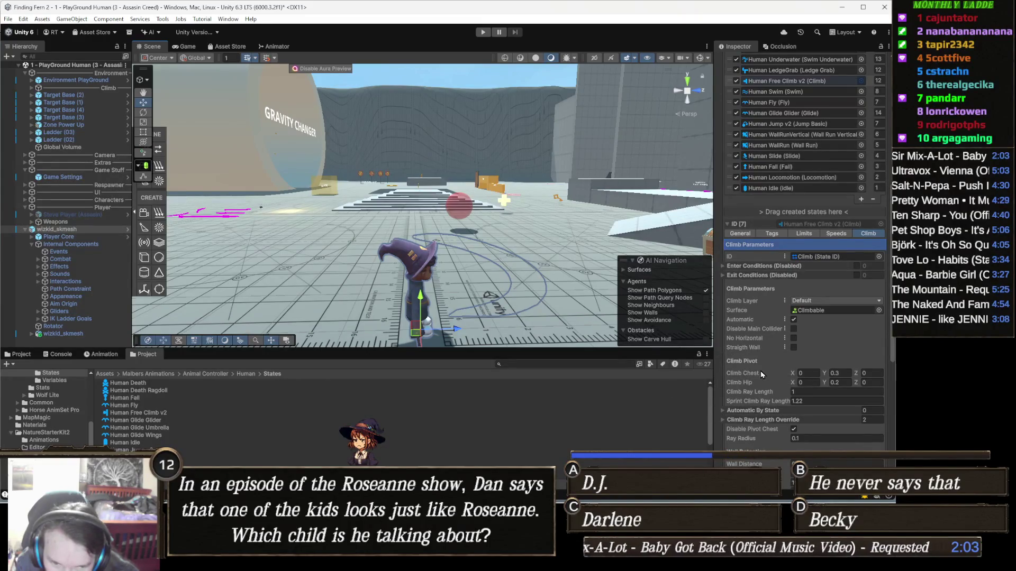
scroll(762, 367, "down", 1)
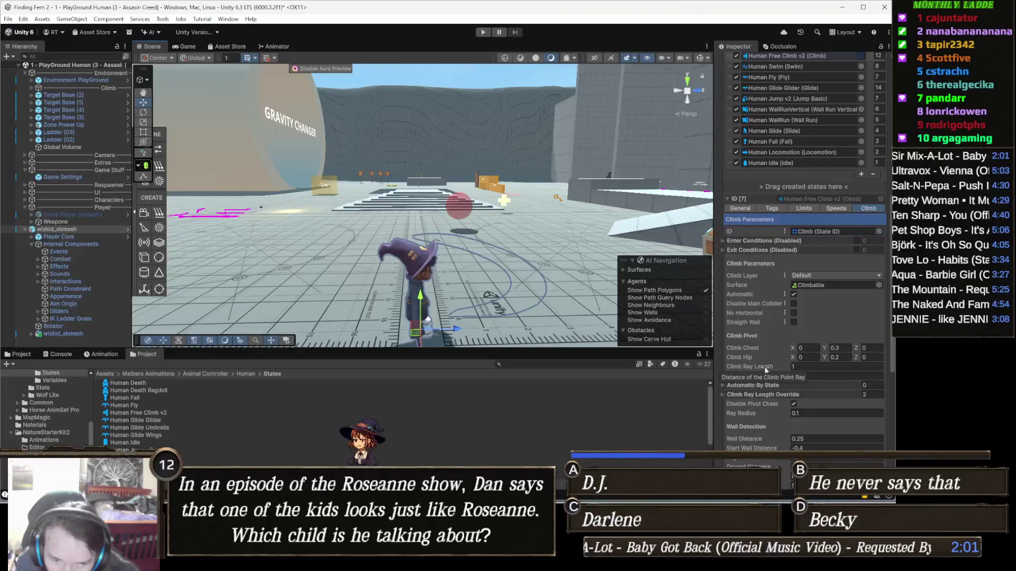
scroll(779, 338, "down", 2)
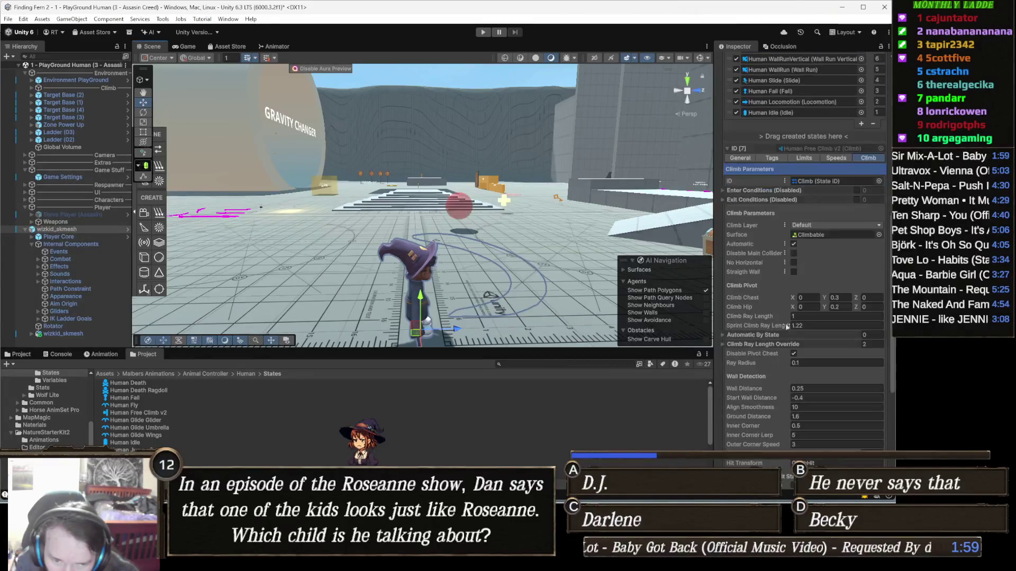
scroll(794, 331, "down", 1)
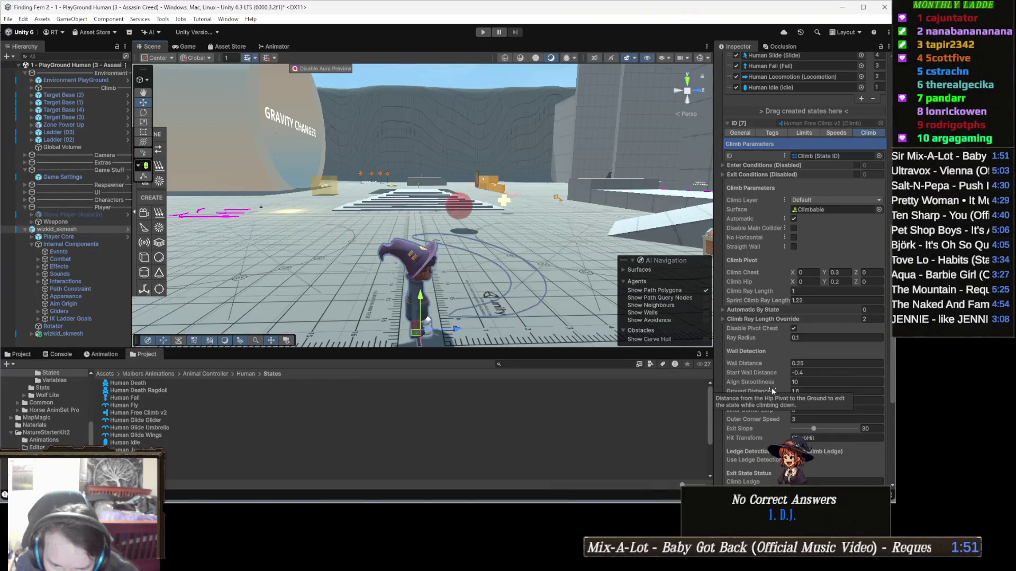
scroll(772, 392, "down", 2)
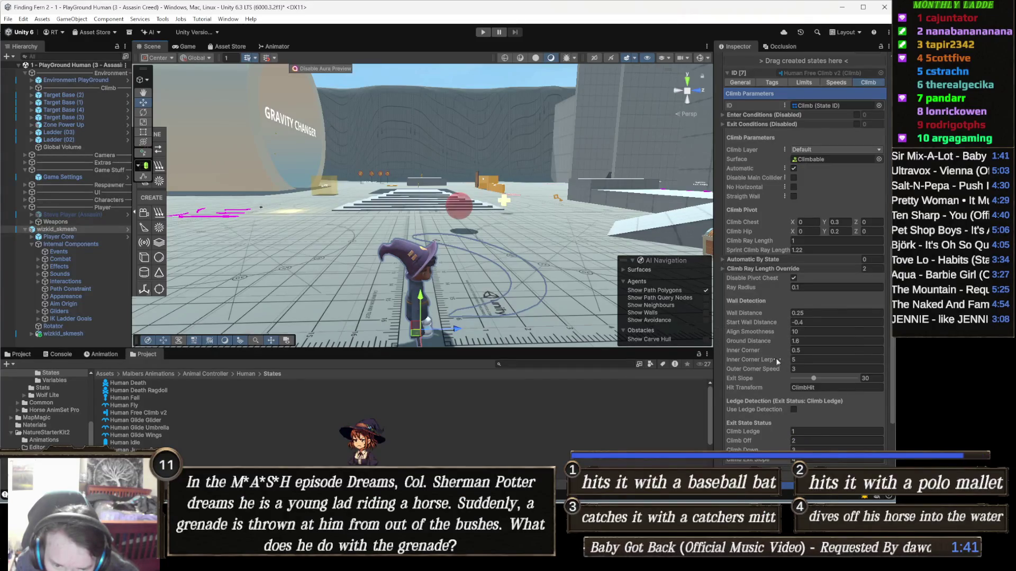
scroll(775, 373, "down", 1)
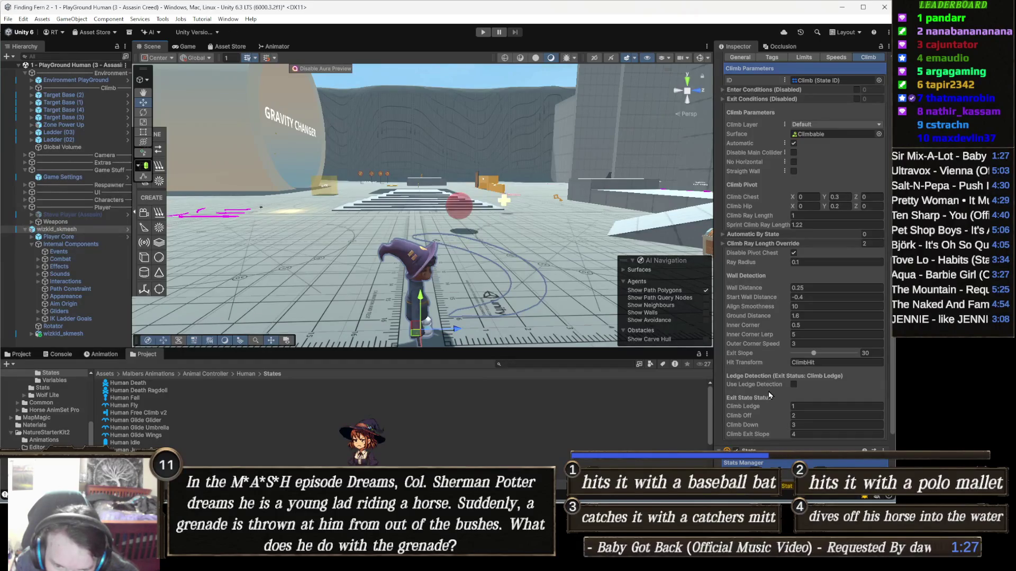
Check Use Ledge Detection and start Play mode to test climbing.
left_click(794, 385)
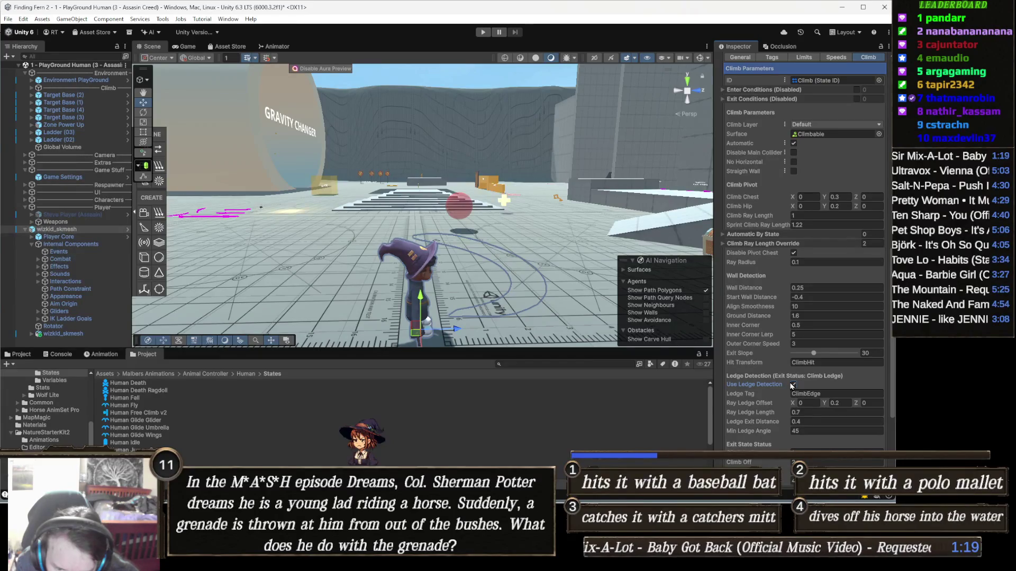
scroll(793, 384, "down", 3)
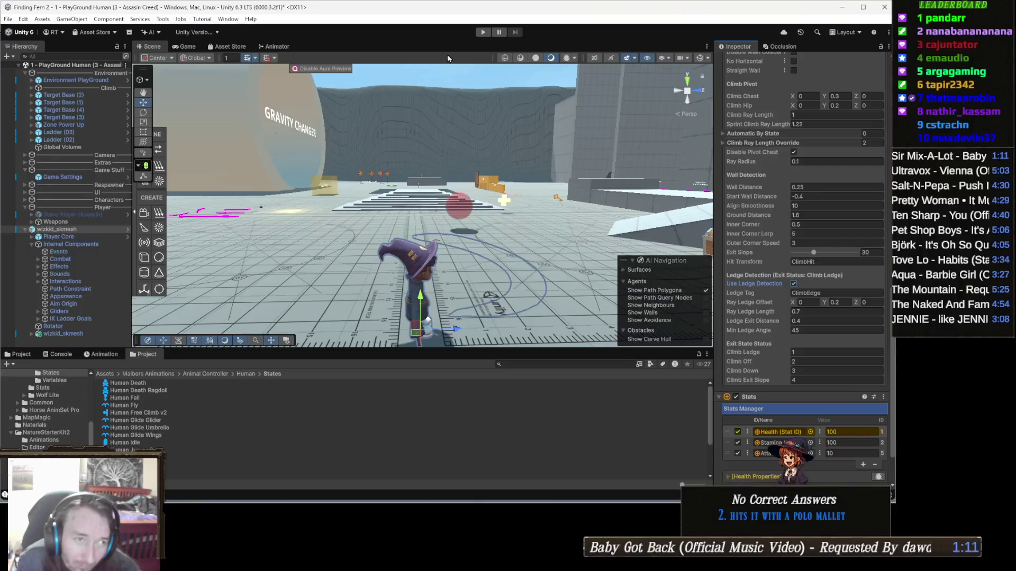
left_click(479, 34)
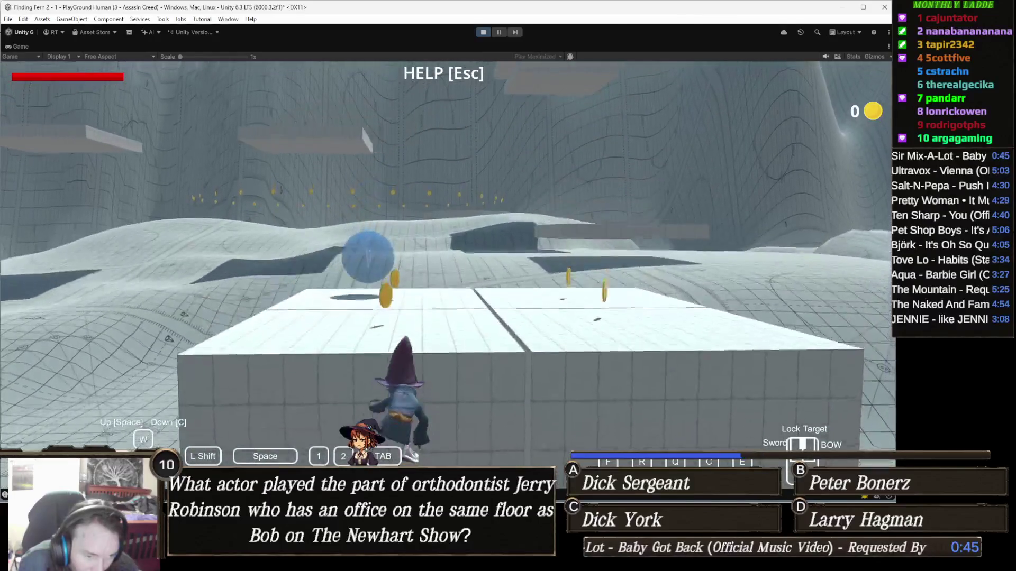
Stop the running game and deactivate the wizkid_skmesh character in the scene.
key("space")
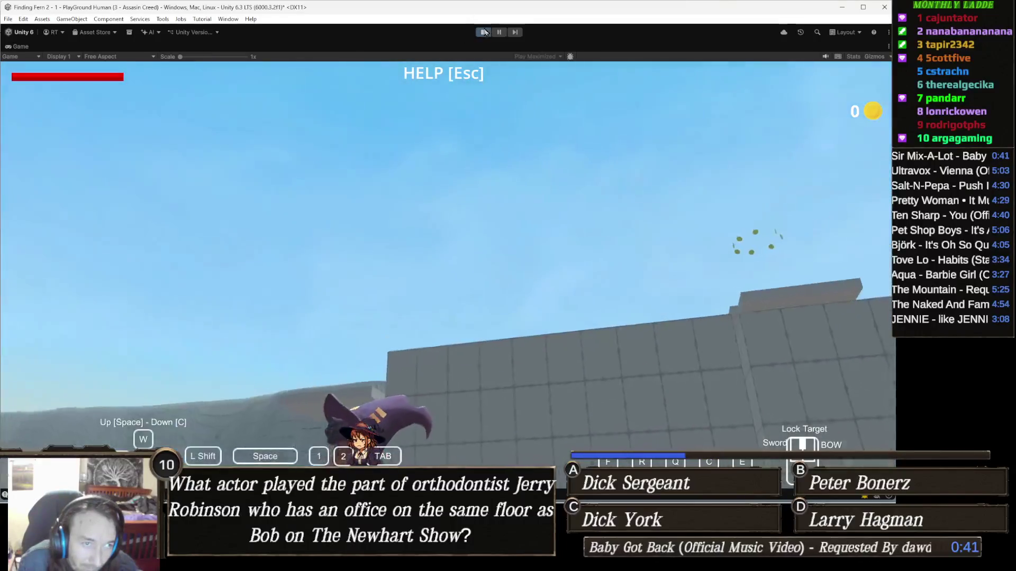
left_click(482, 33)
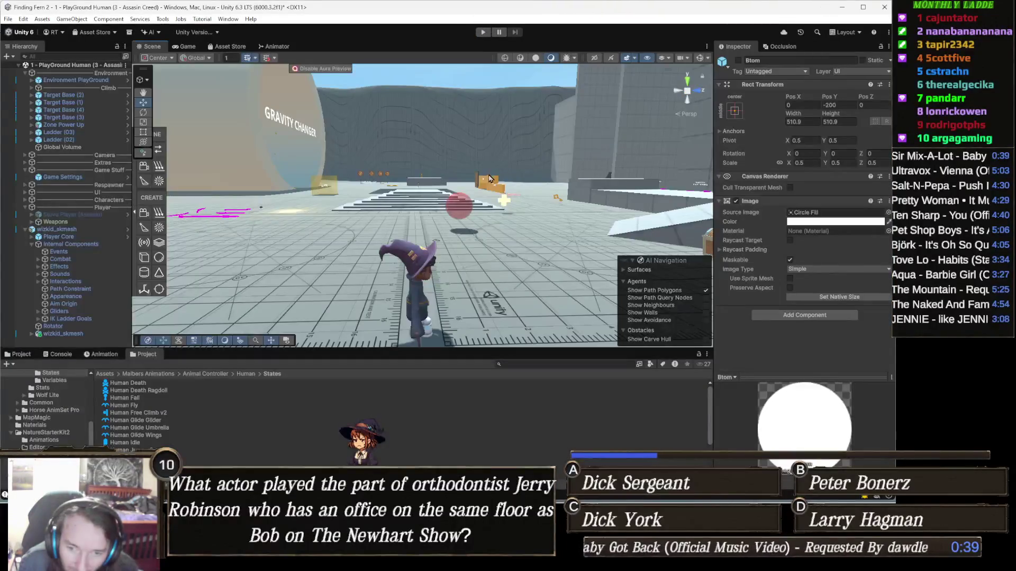
left_click_drag(442, 217, 546, 234)
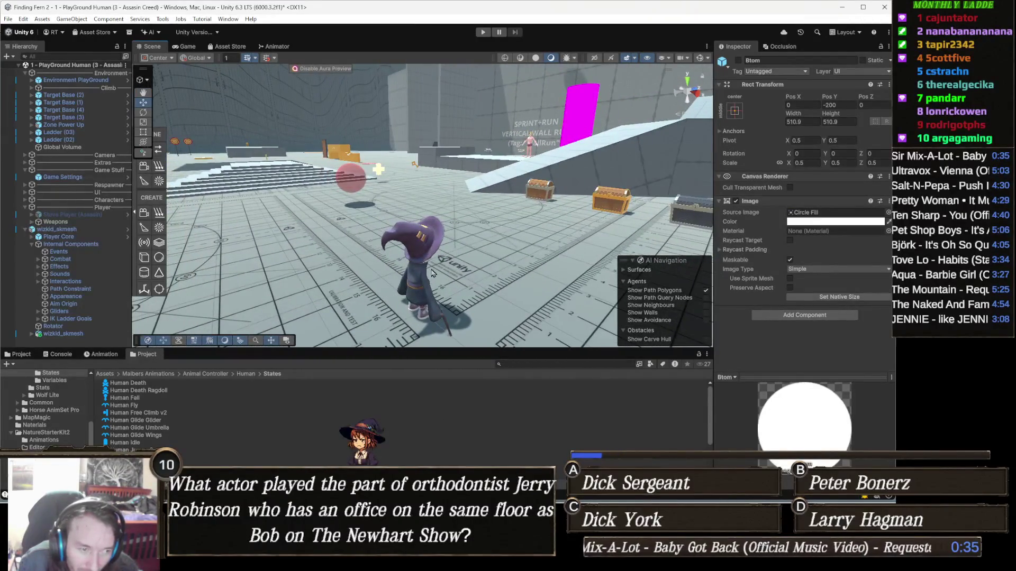
left_click(448, 252)
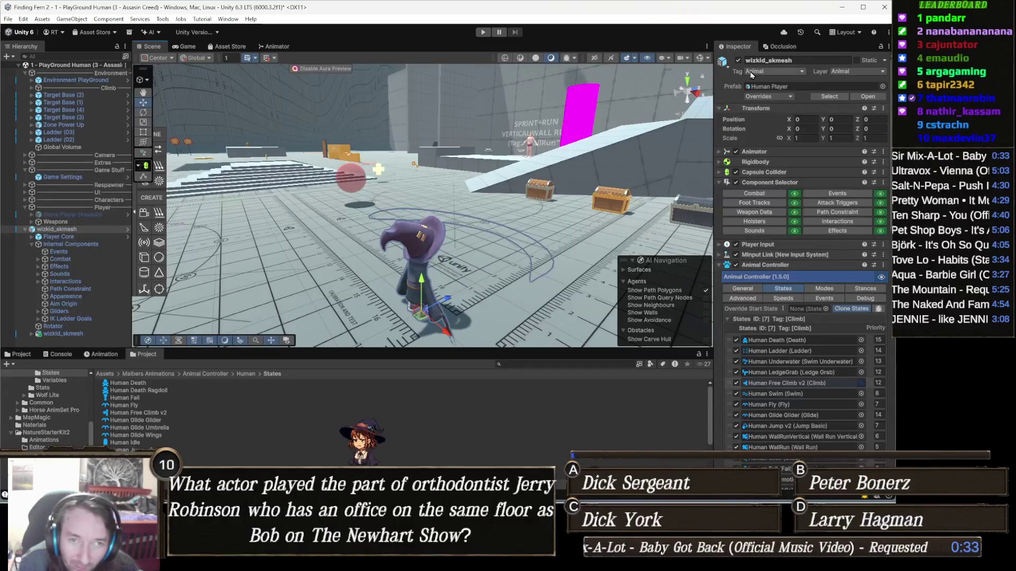
left_click(739, 61)
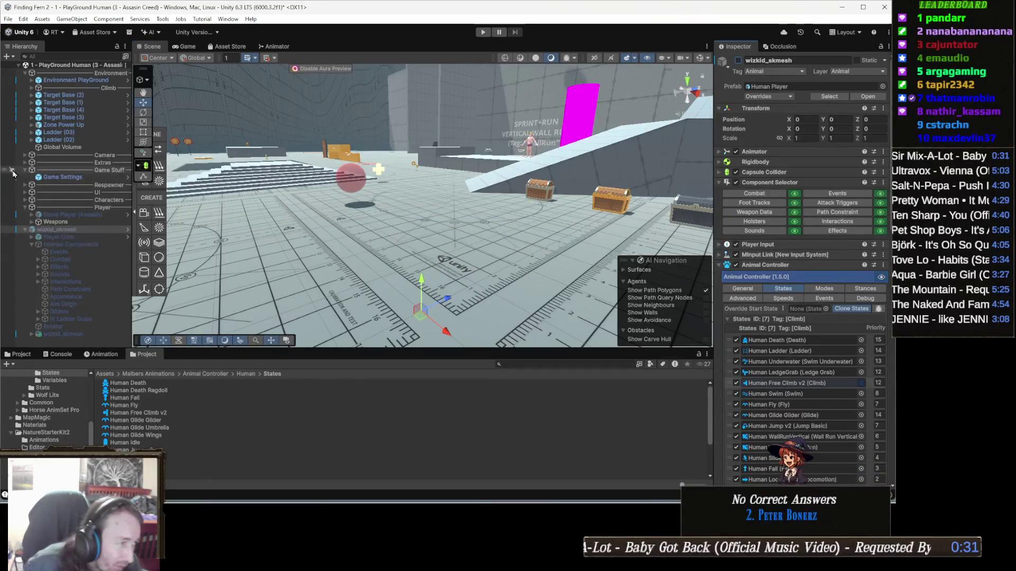
left_click(92, 229)
key("Left")
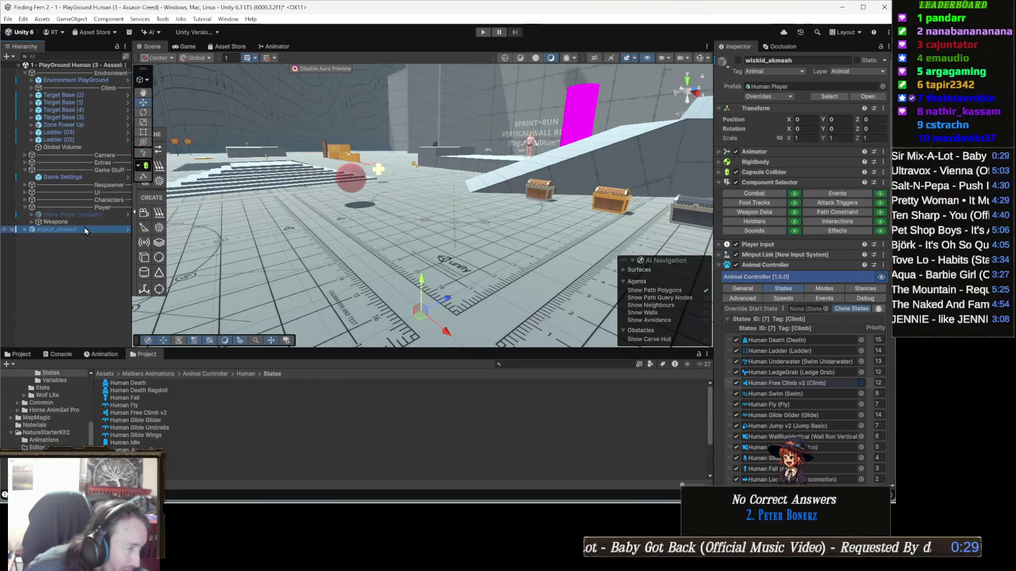
Activate Steve Player (Assasin) and start Play mode with it.
left_click(90, 215)
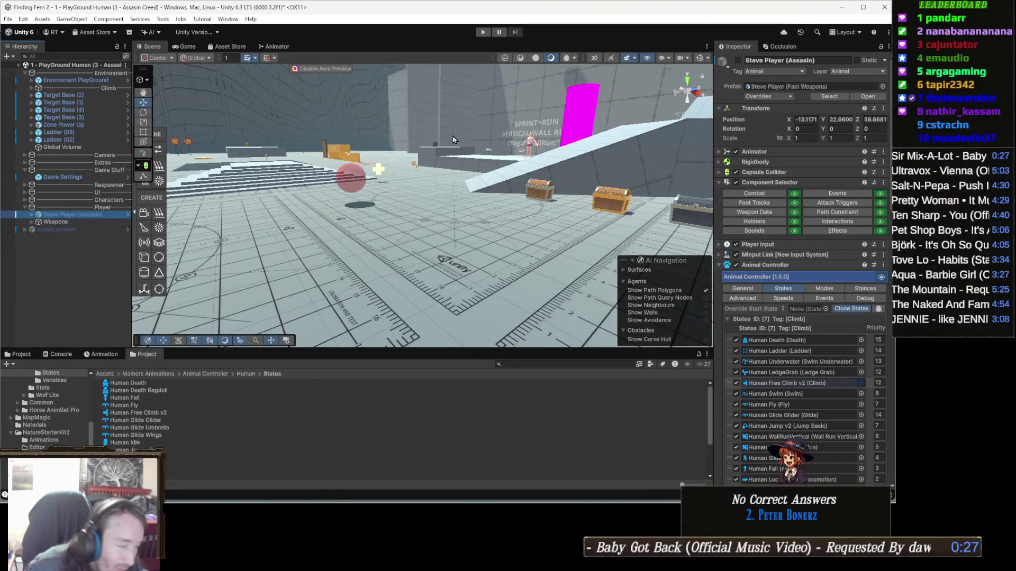
left_click(739, 60)
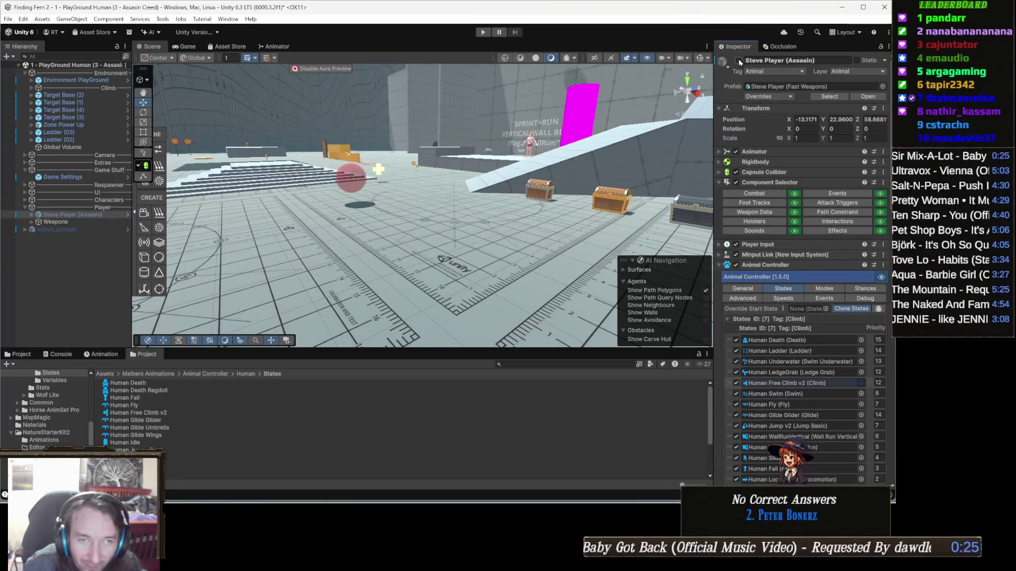
left_click(482, 32)
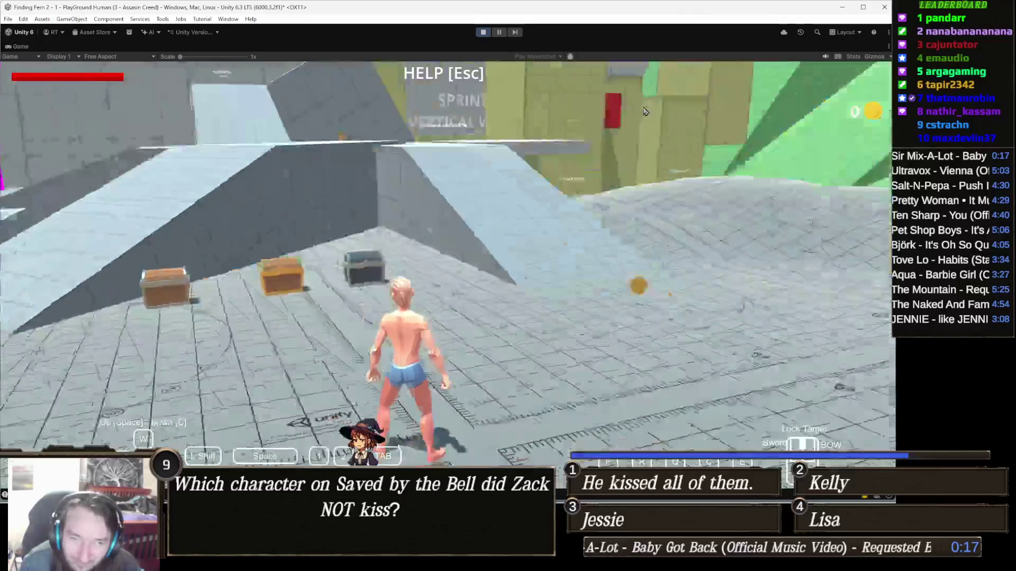
Run Steve past the white block, collect a coin and approach the yellow blocks.
key("w")
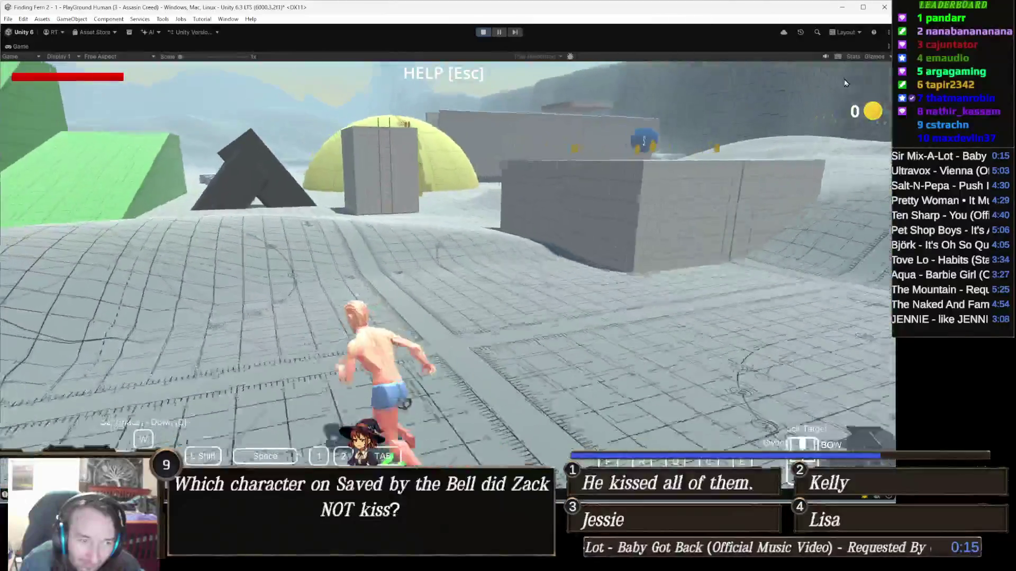
key("w")
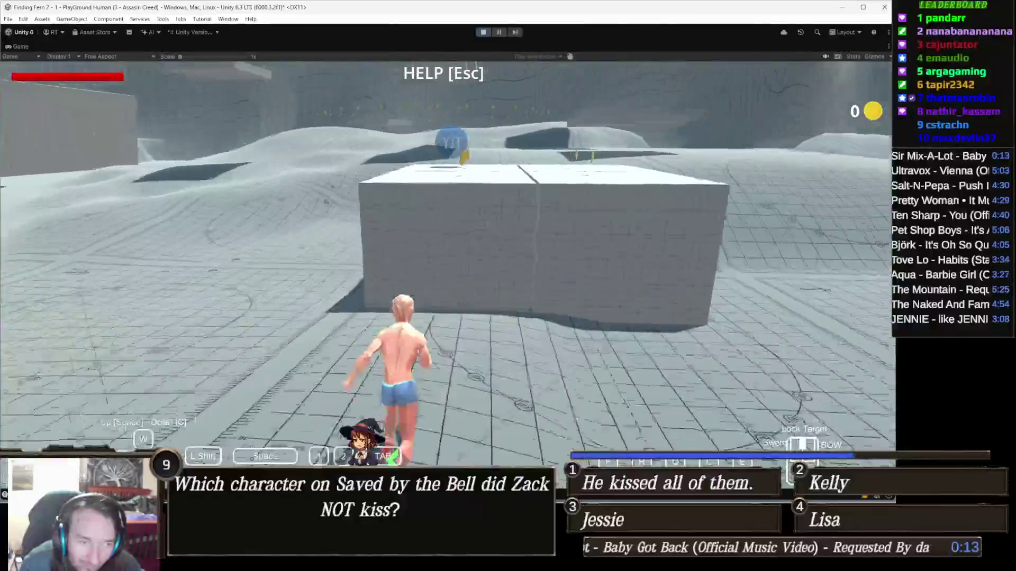
key("w")
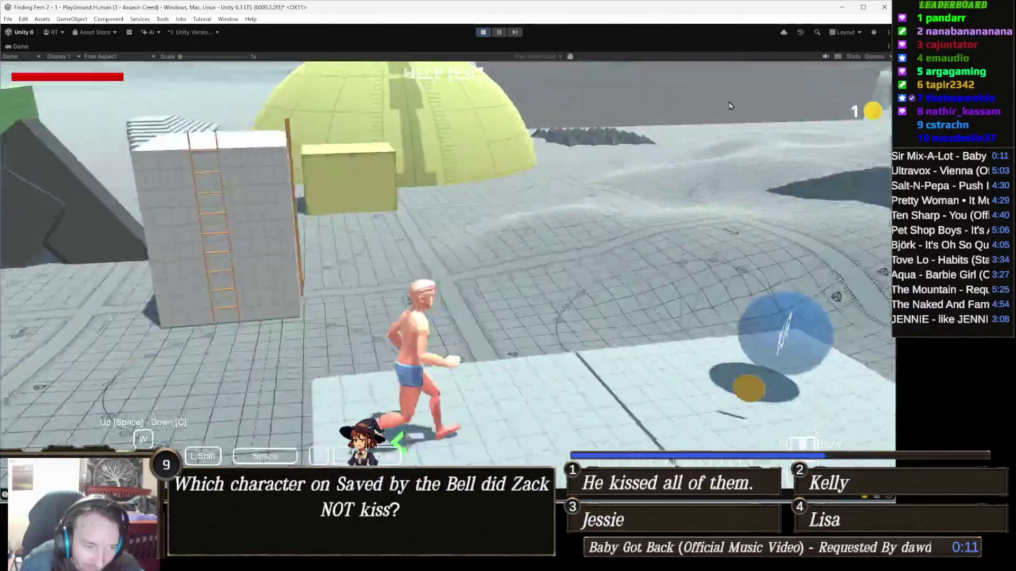
key("w")
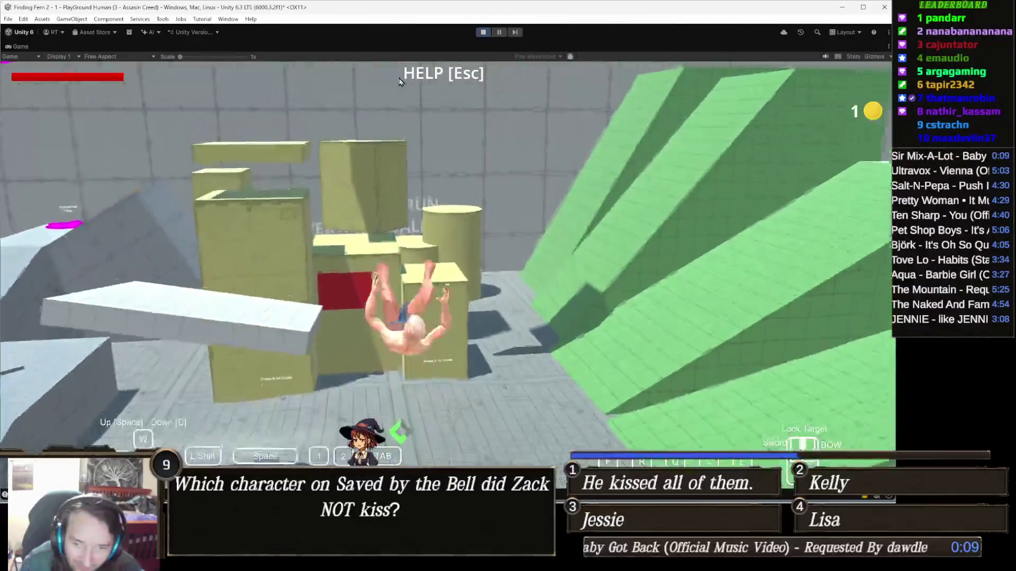
key("w")
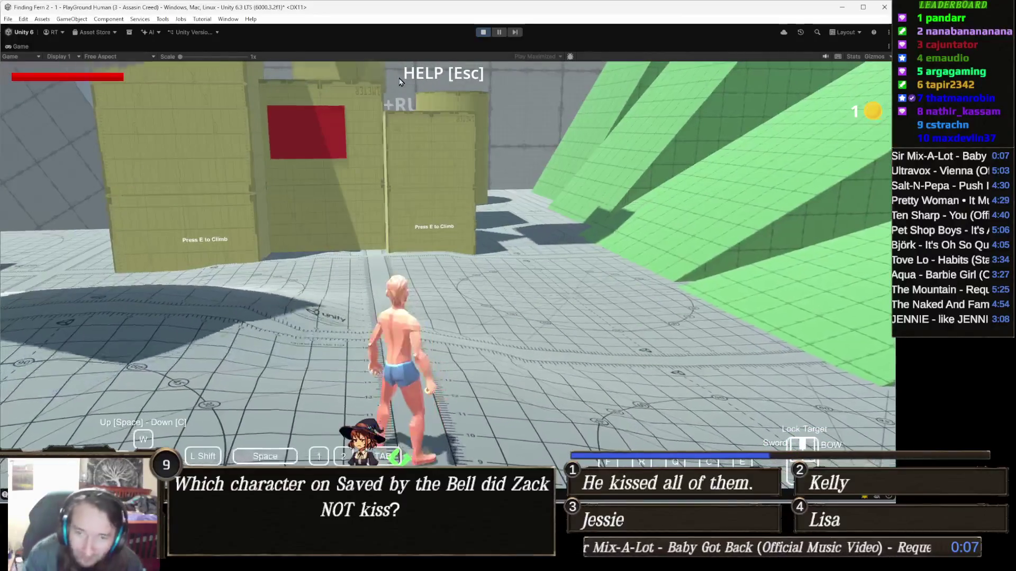
key("w")
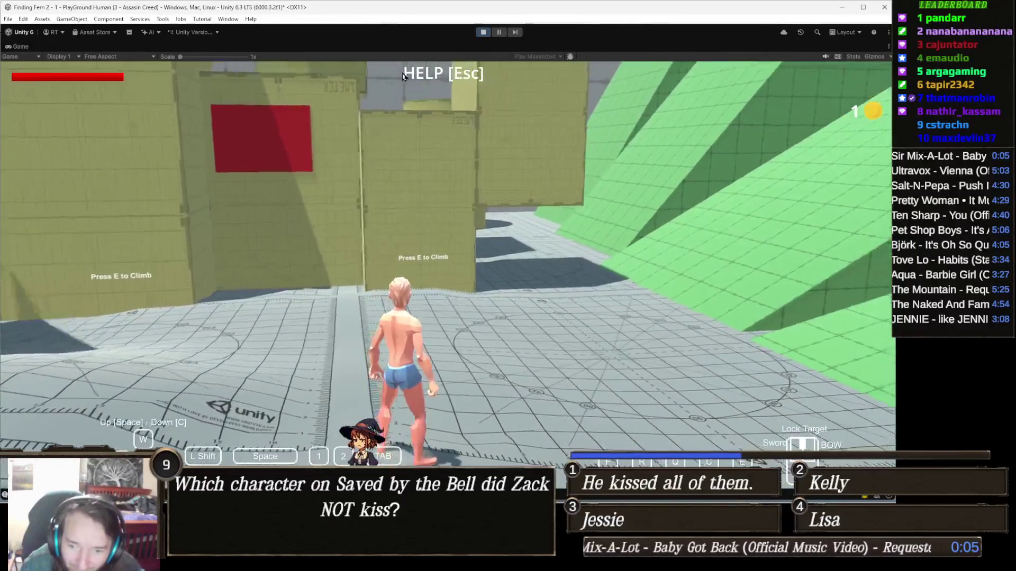
key("w")
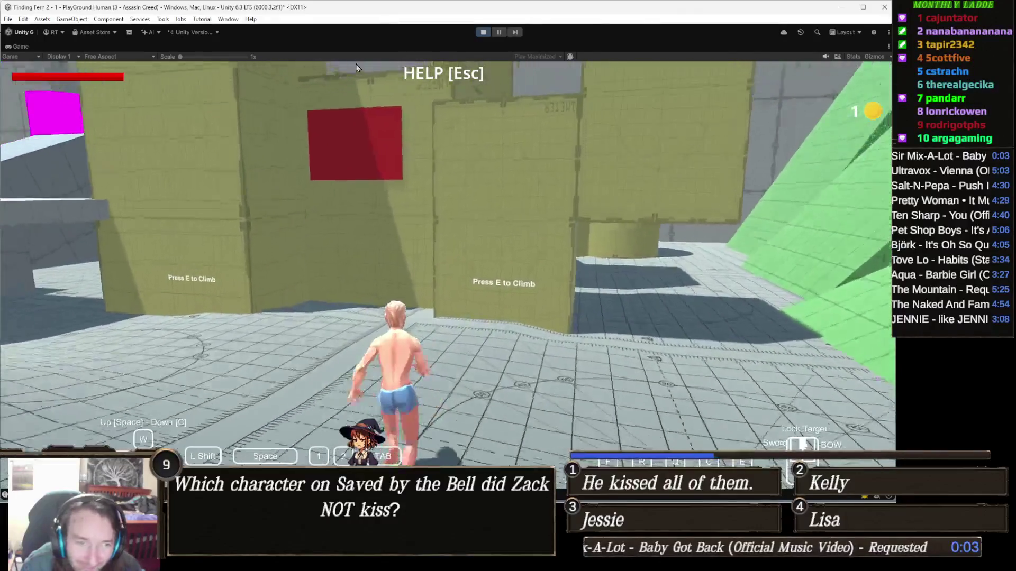
Climb the yellow wall onto its top ledge, then exit Play mode with Ctrl+P.
key("e")
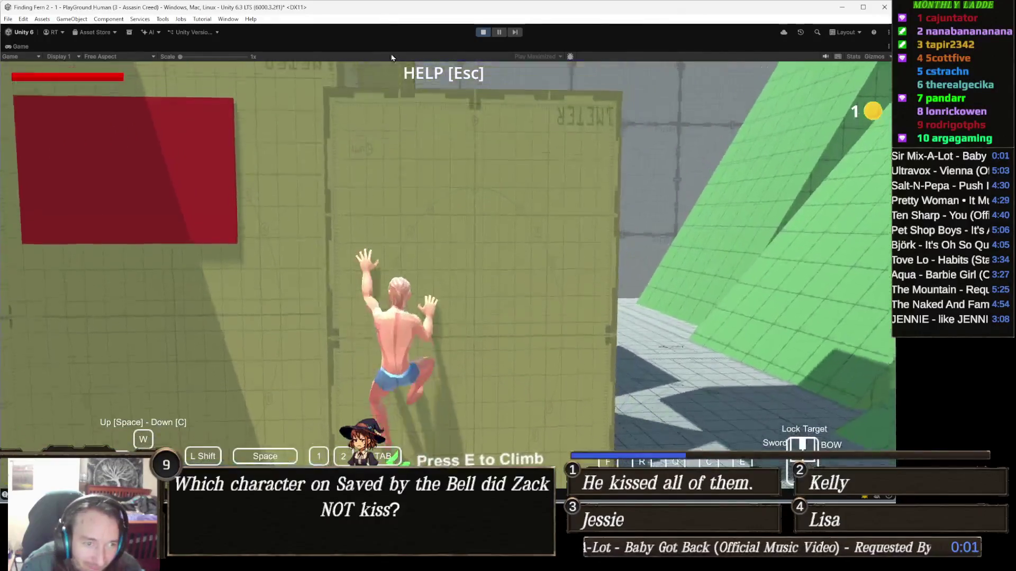
key("space")
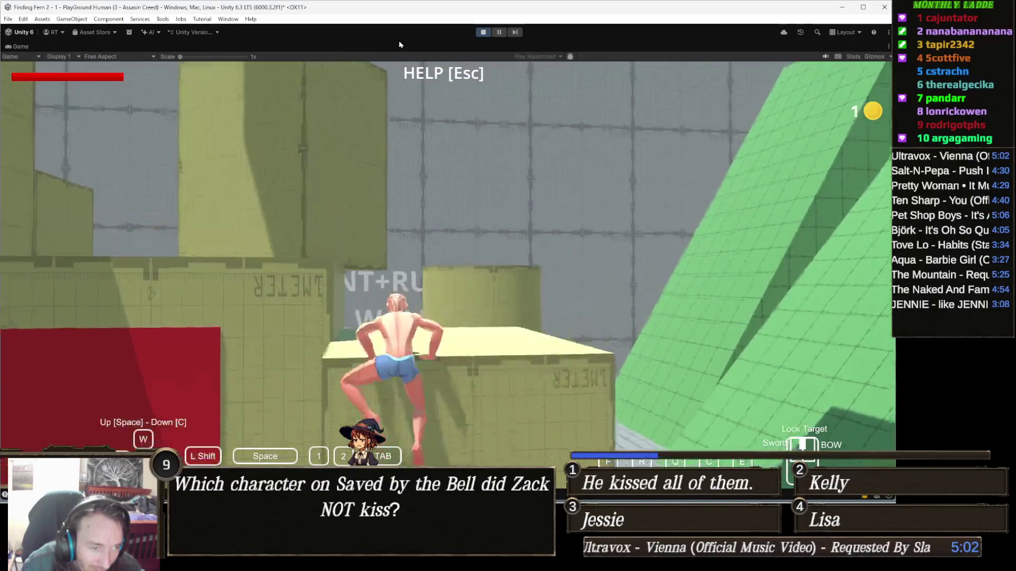
key("w")
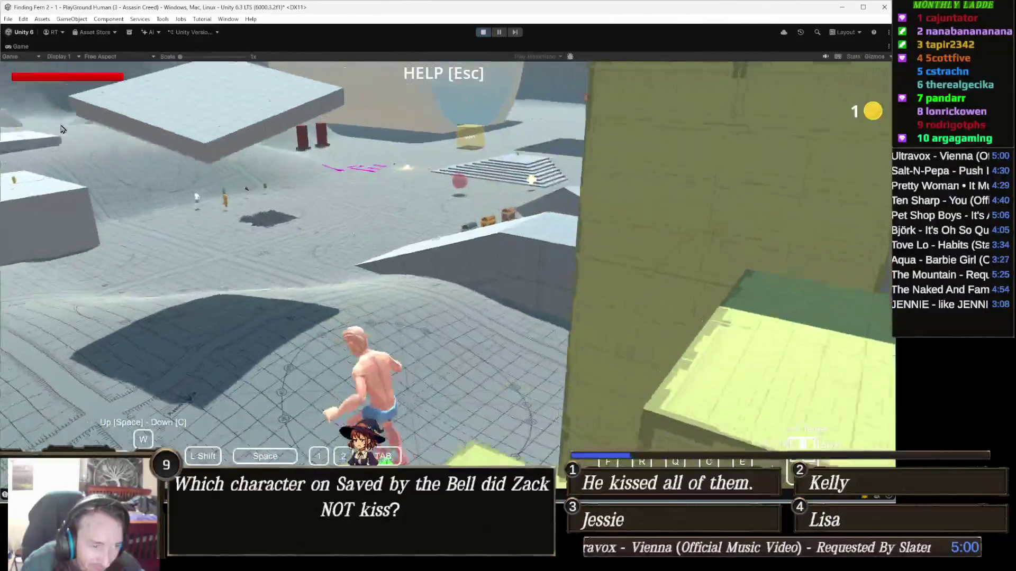
key("Escape")
key("ctrl+p")
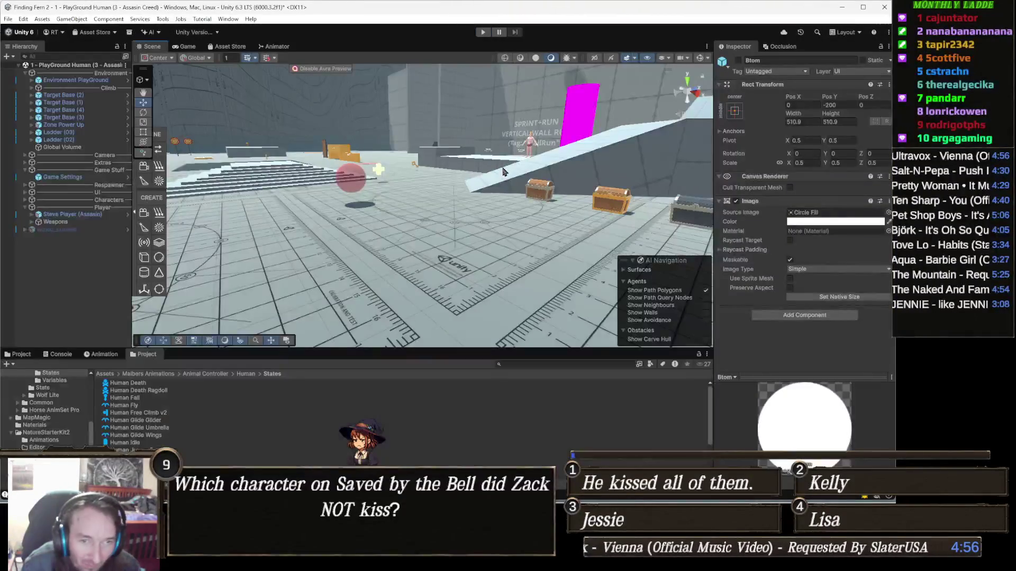
Reselect Steve Player (Assasin), then switch to Chrome's Gamedle tab showing Fallout 2 solved.
mouse_move(438, 225)
left_mouse_down()
mouse_move(538, 197)
mouse_move(449, 232)
left_mouse_up()
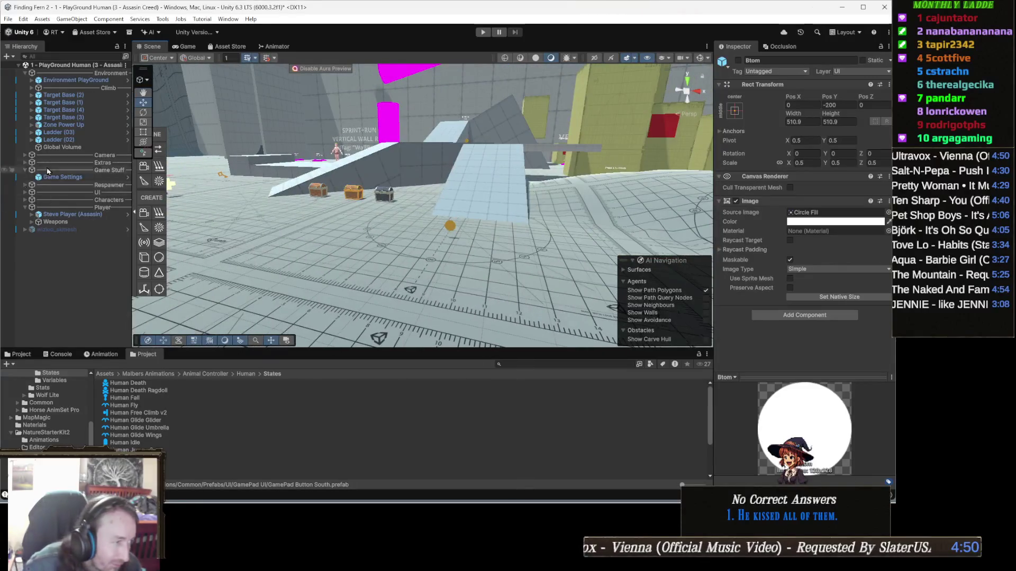
left_click(74, 216)
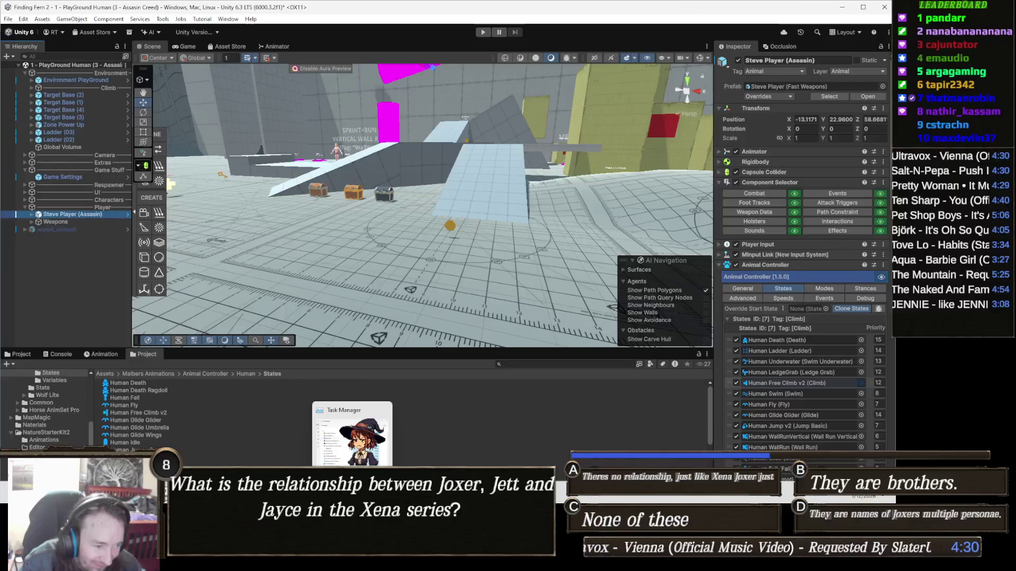
mouse_move(332, 561)
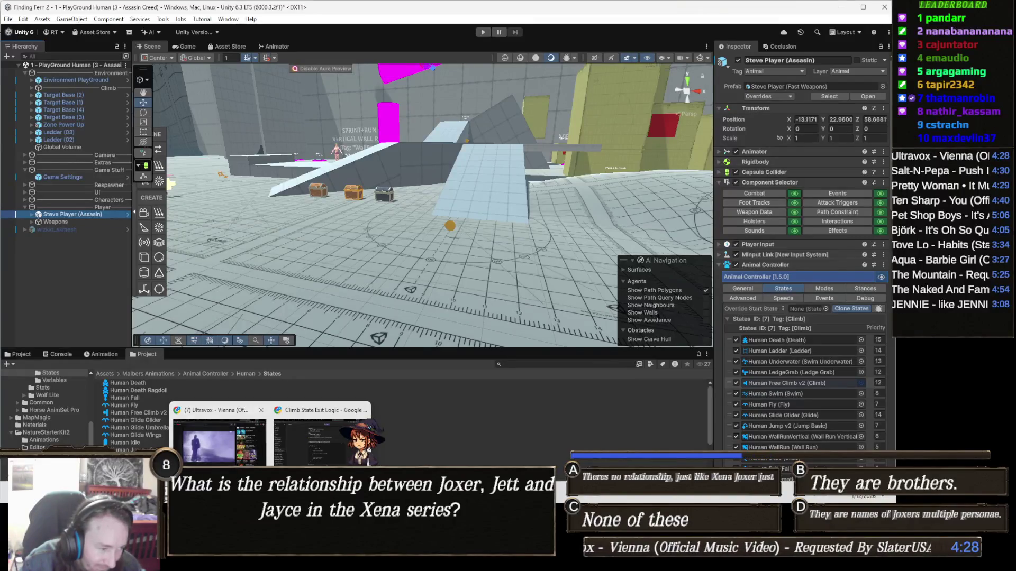
key("alt+Tab")
left_click(48, 4)
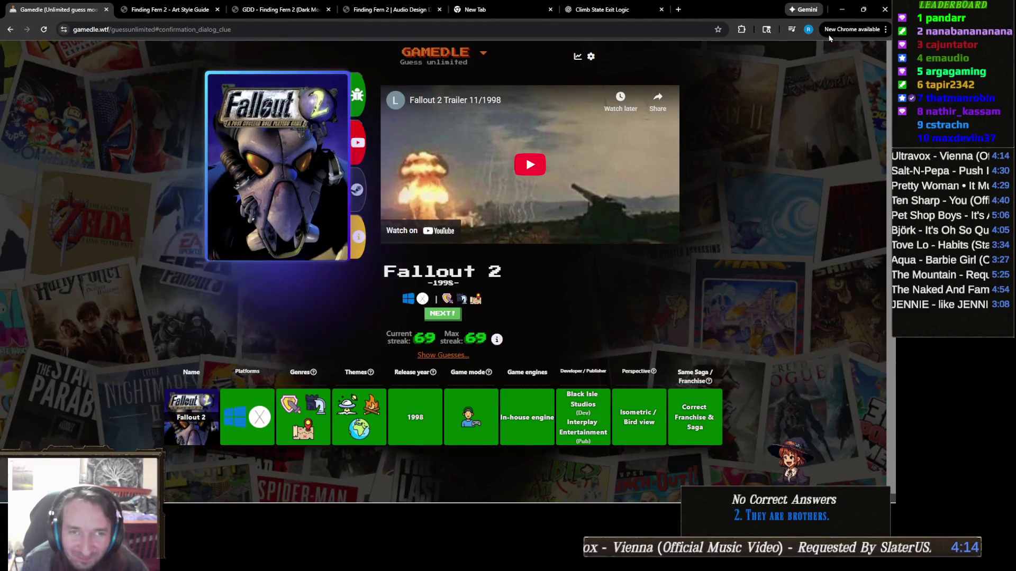
Minimize the Chrome Gamedle window to return to the Unity editor.
left_click(843, 12)
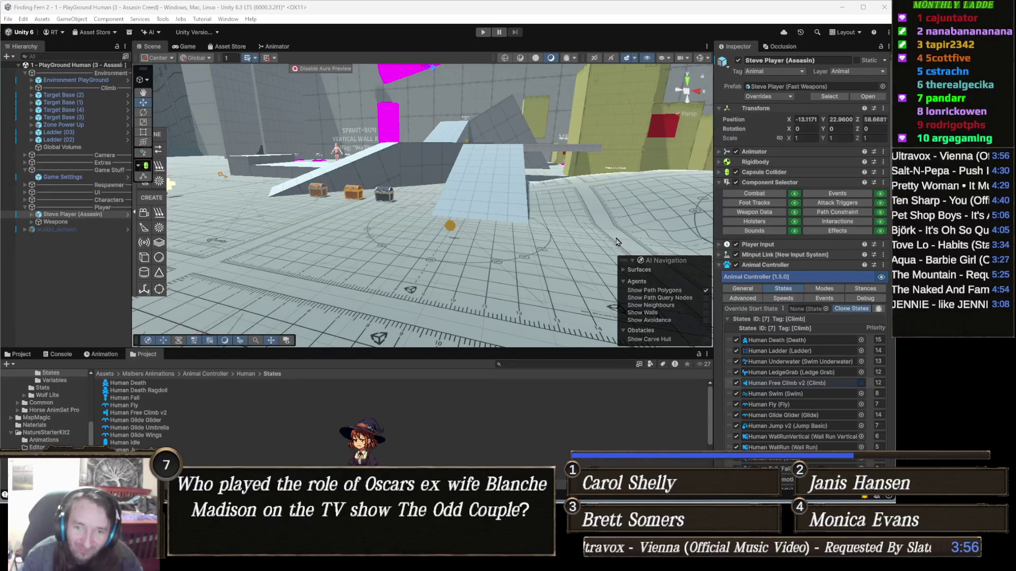
Orbit the Scene view across the level toward the Gravity Changer wall.
mouse_move(500, 233)
left_mouse_down()
mouse_move(386, 239)
mouse_move(453, 247)
left_mouse_up()
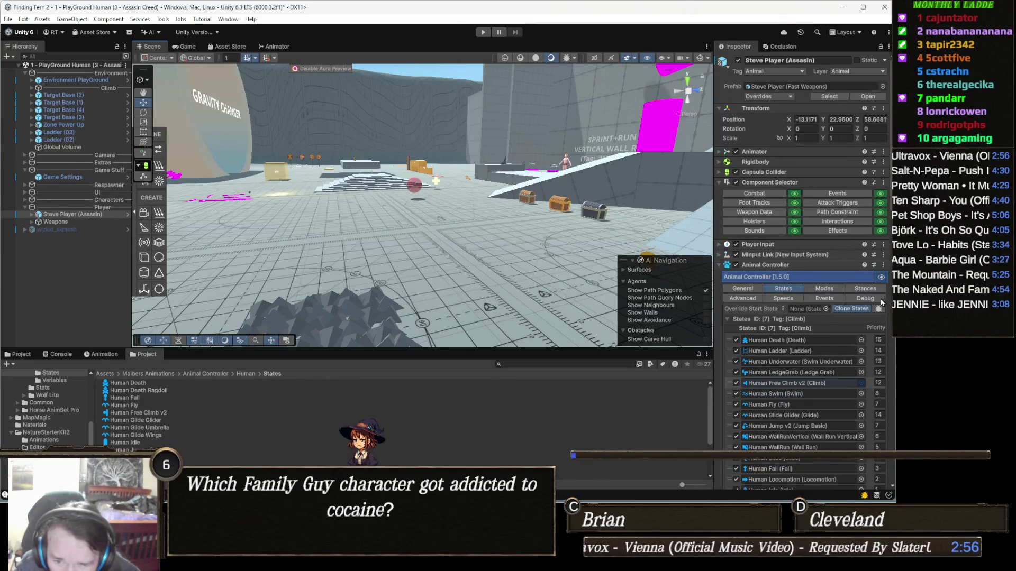
Scroll to Human Free Climb v2's climb pivot, wall detection, ClimbEdge ledge detection and exit statuses 1–4.
scroll(824, 316, "down", 8)
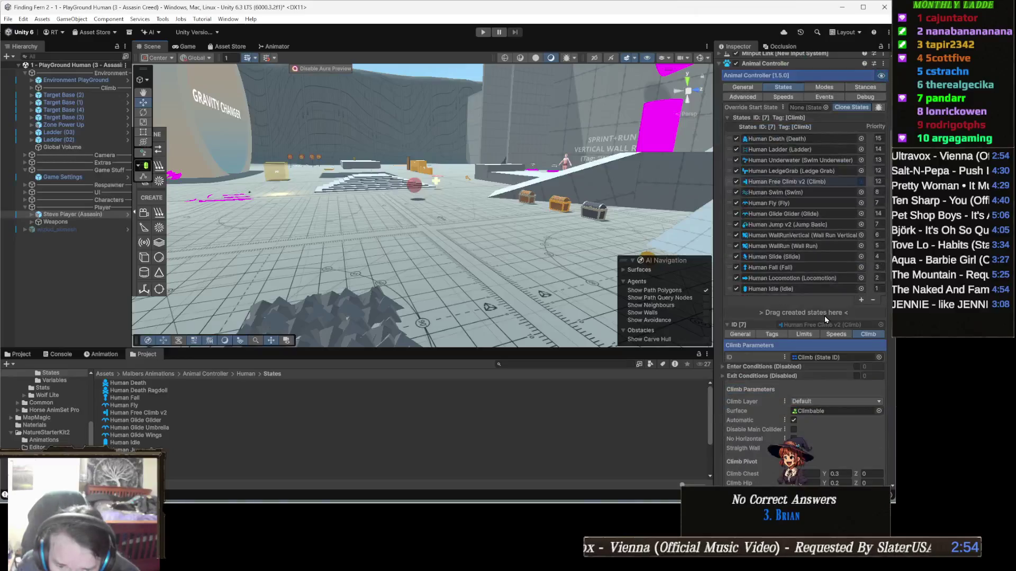
scroll(801, 306, "down", 2)
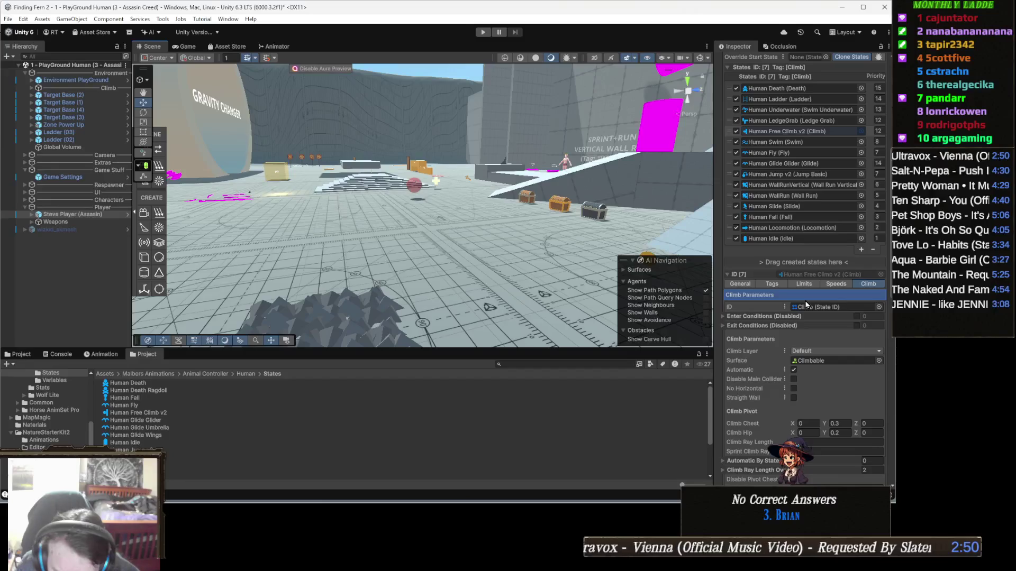
scroll(806, 305, "down", 1)
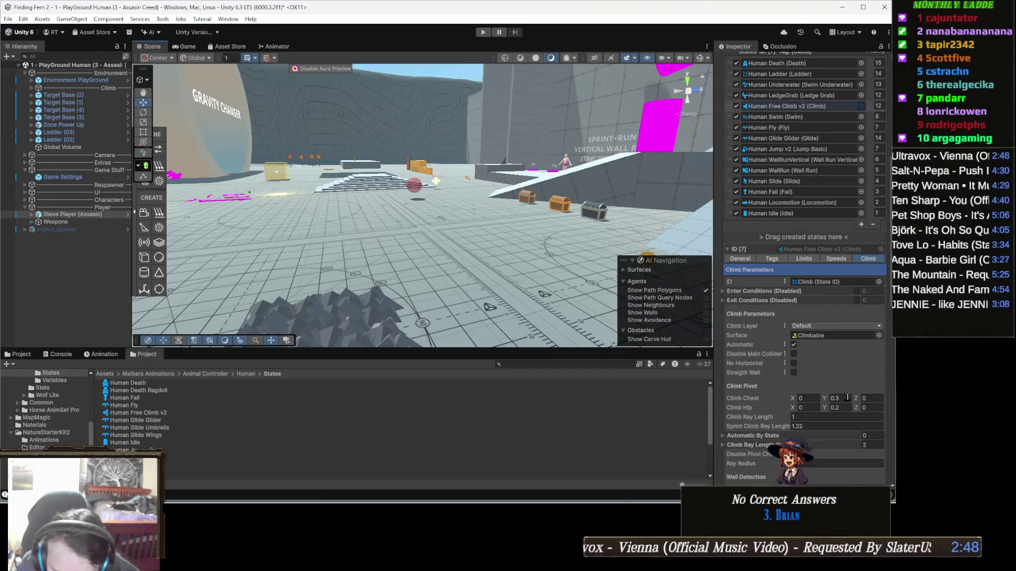
scroll(814, 389, "up", 10)
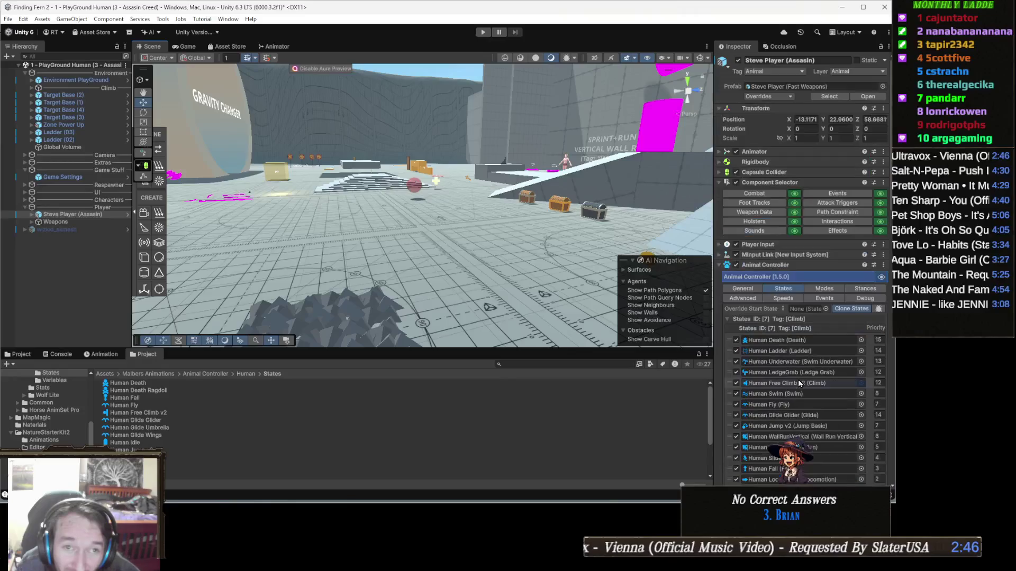
scroll(798, 380, "down", 10)
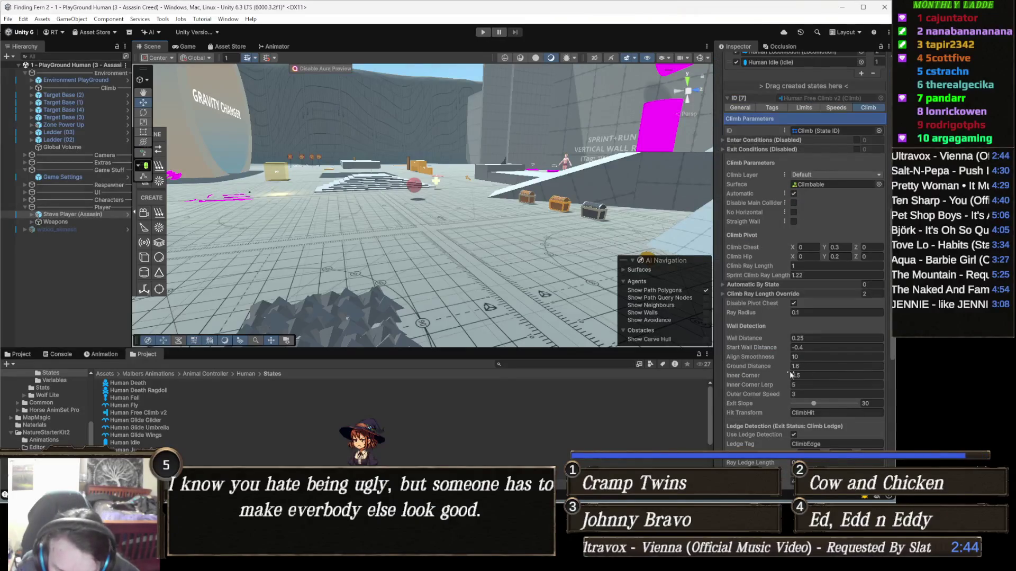
scroll(785, 374, "down", 3)
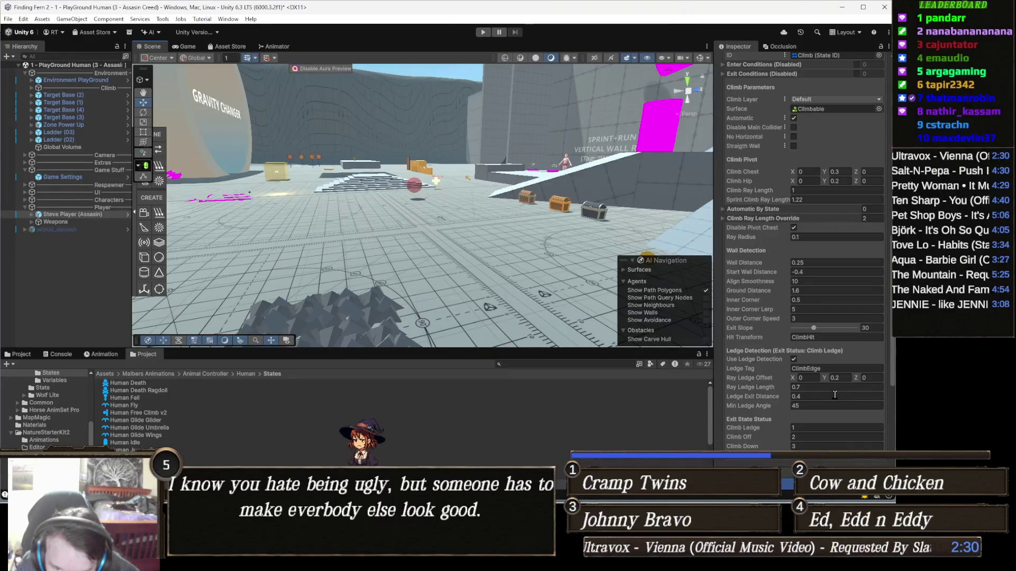
scroll(835, 395, "down", 2)
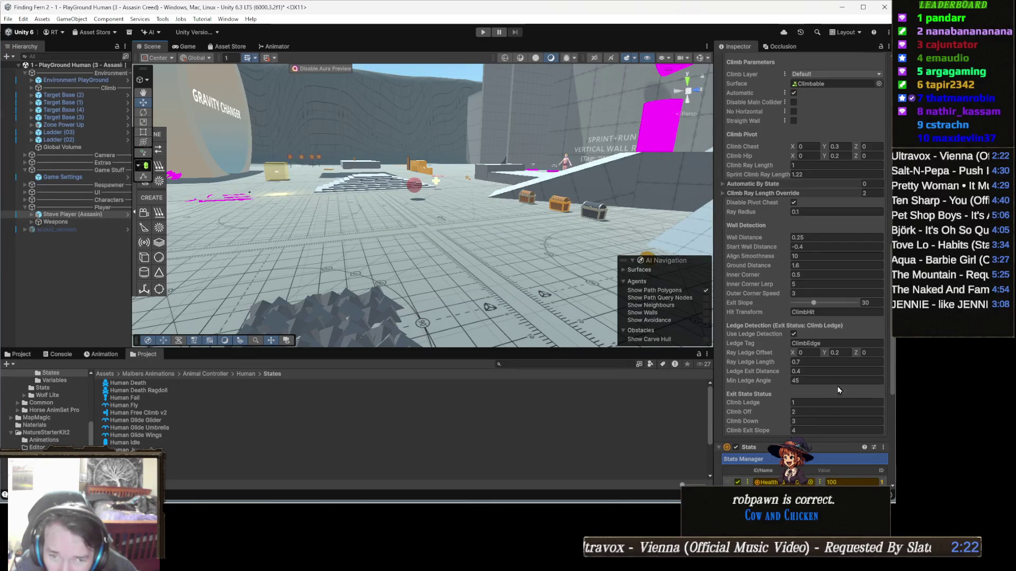
scroll(836, 381, "down", 2)
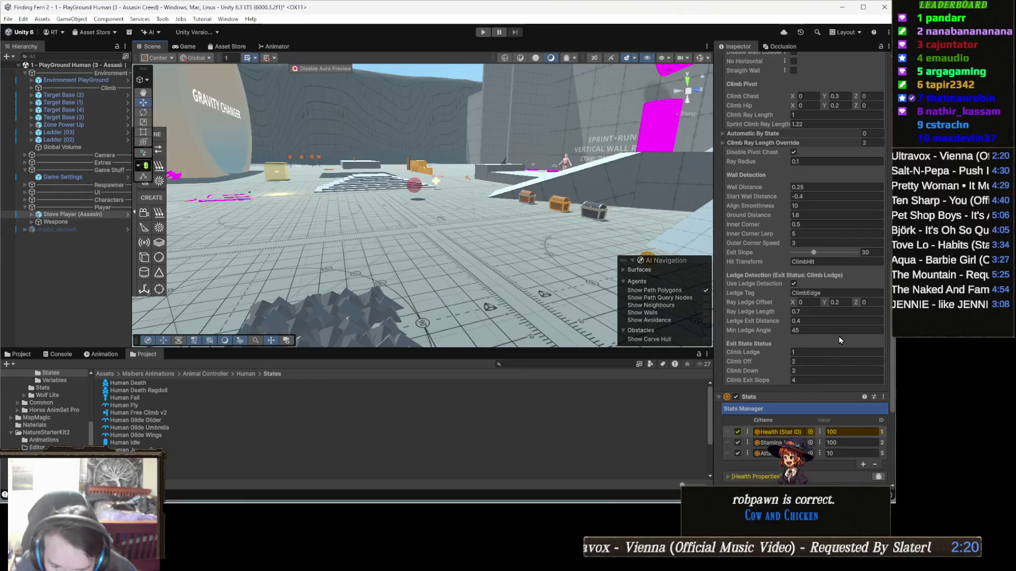
scroll(840, 339, "down", 1)
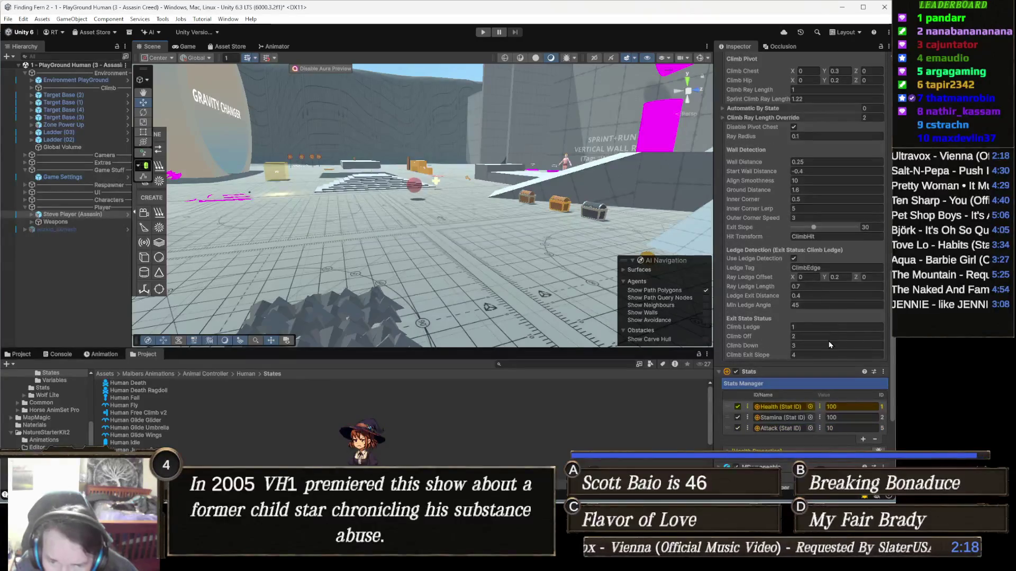
scroll(829, 345, "up", 1)
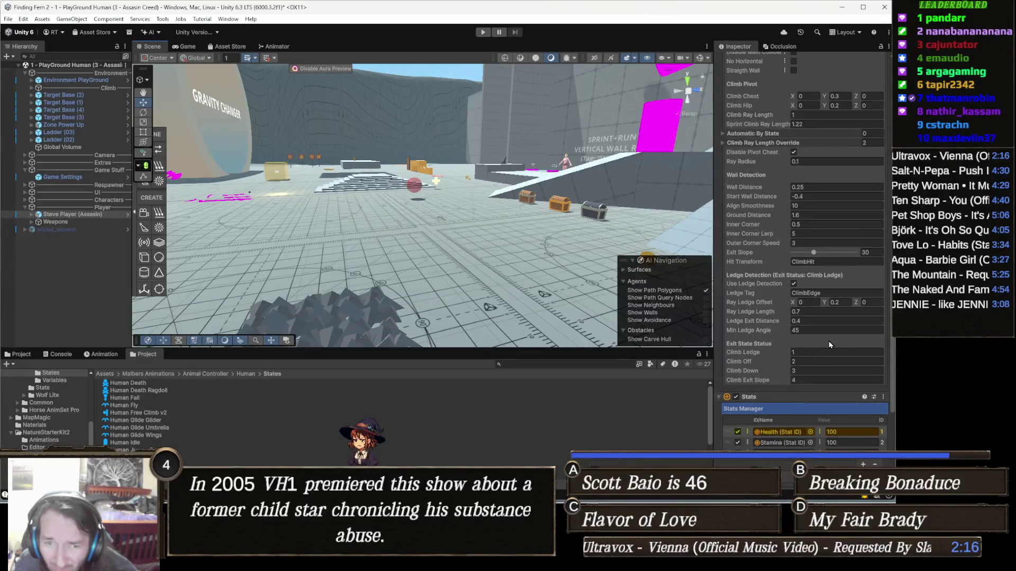